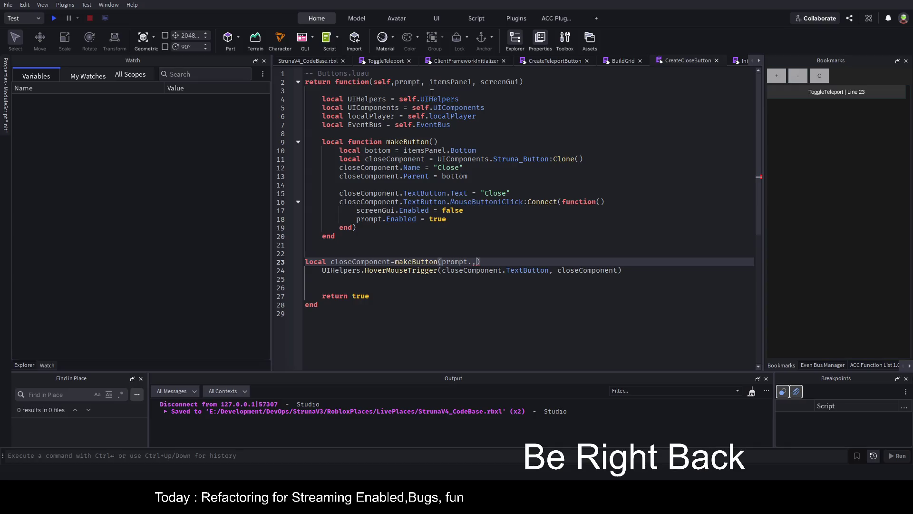
Complete line 23 as makeButton(prompt, itemsPanel, screenGui) and indent it.
{"action": "key", "text": "BackSpace"}
{"action": "key", "text": "BackSpace"}
{"action": "type", "text": ",itemsPanel,screenGui"}
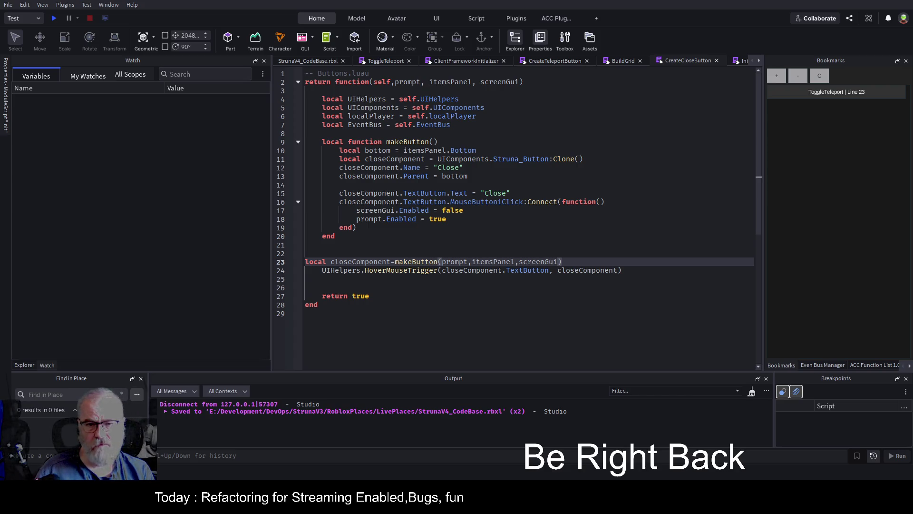
{"action": "left_click", "coordinate": [508, 185]}
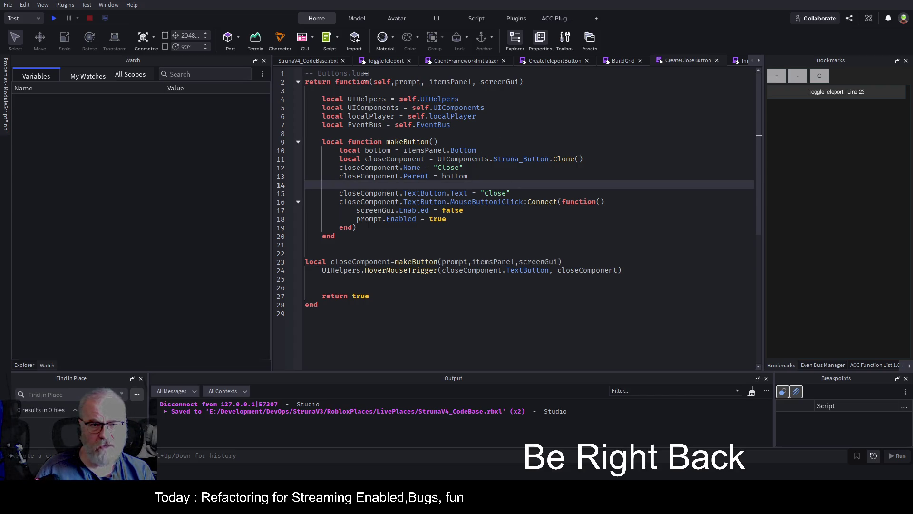
{"action": "left_click", "coordinate": [457, 261]}
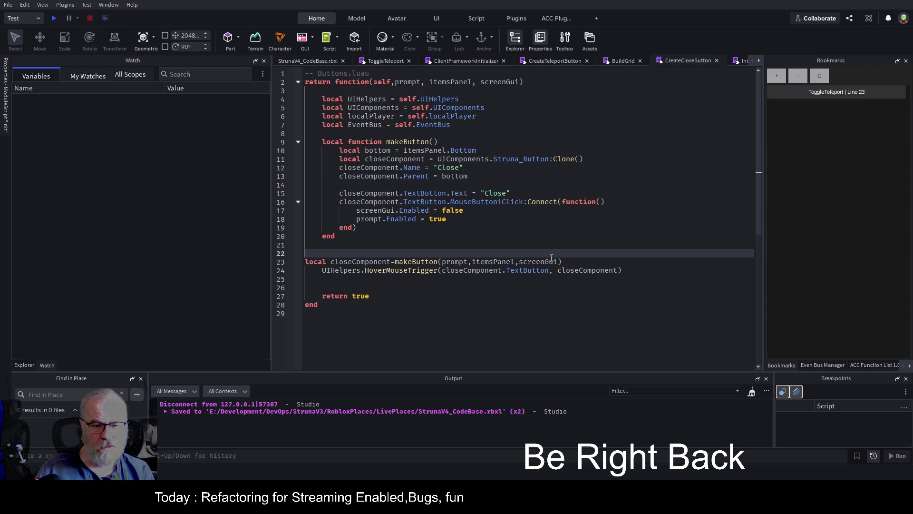
{"action": "key", "text": "Tab"}
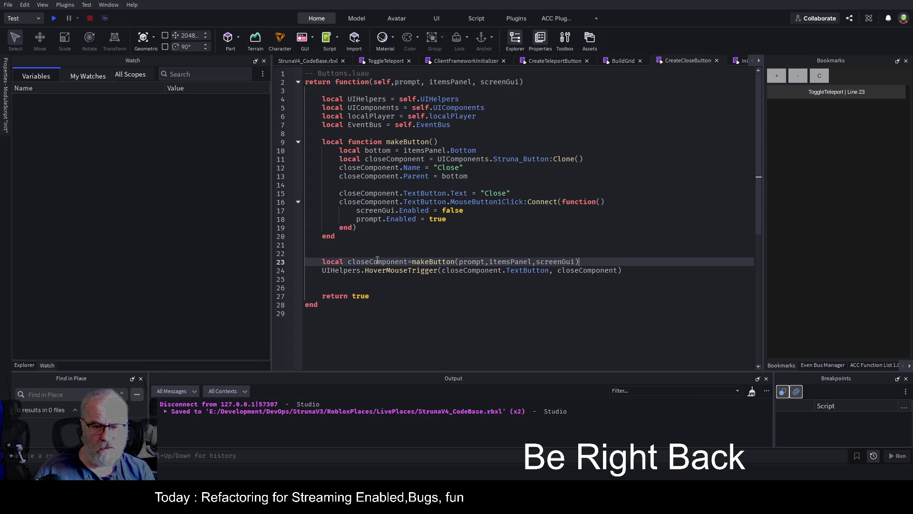
Prefix the UIHelpers hover-trigger call on line 24 with self. and save the place.
{"action": "left_click", "coordinate": [351, 272]}
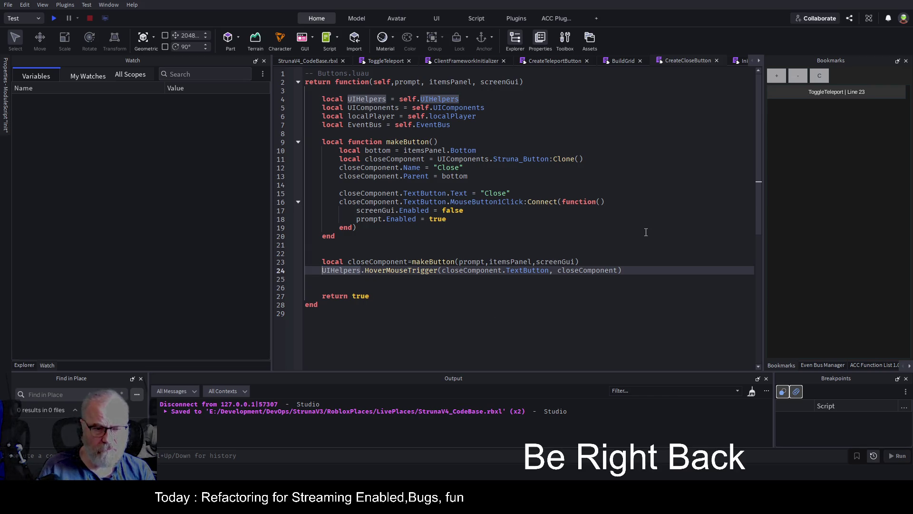
{"action": "type", "text": "self."}
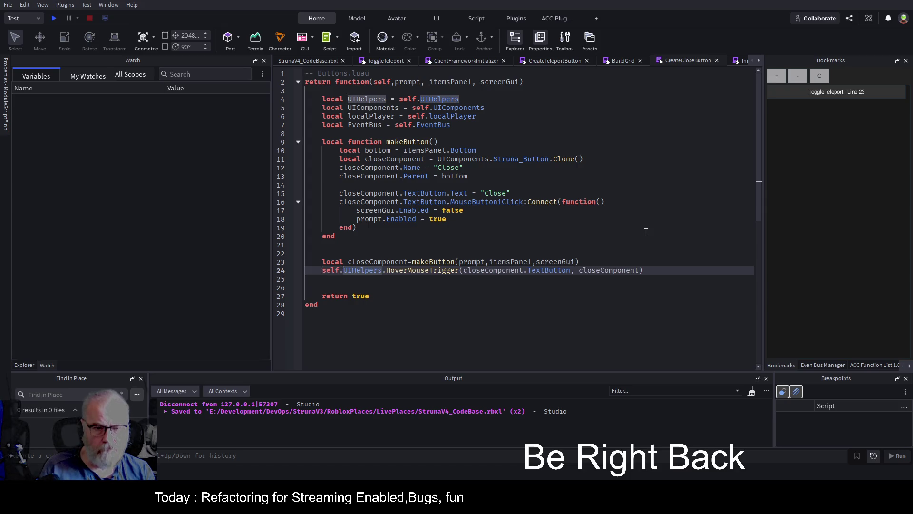
{"action": "key", "text": "Up"}
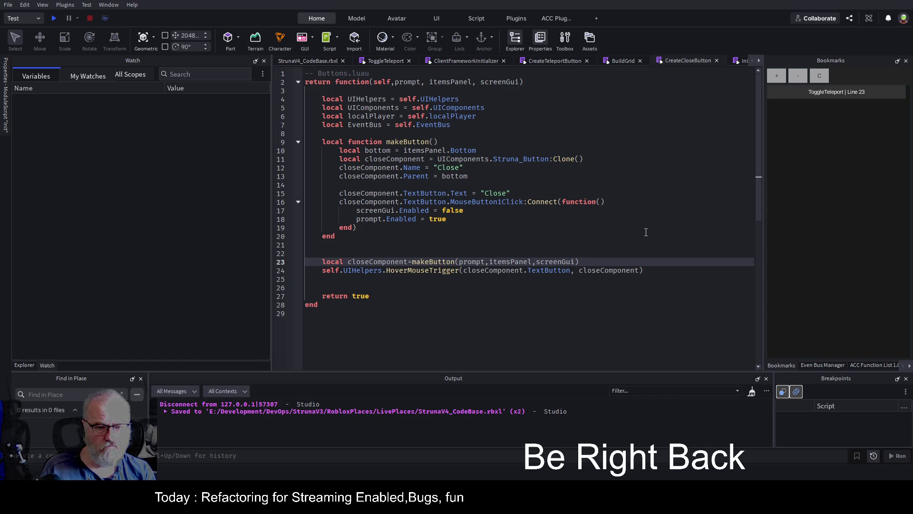
{"action": "key", "text": "ctrl+s"}
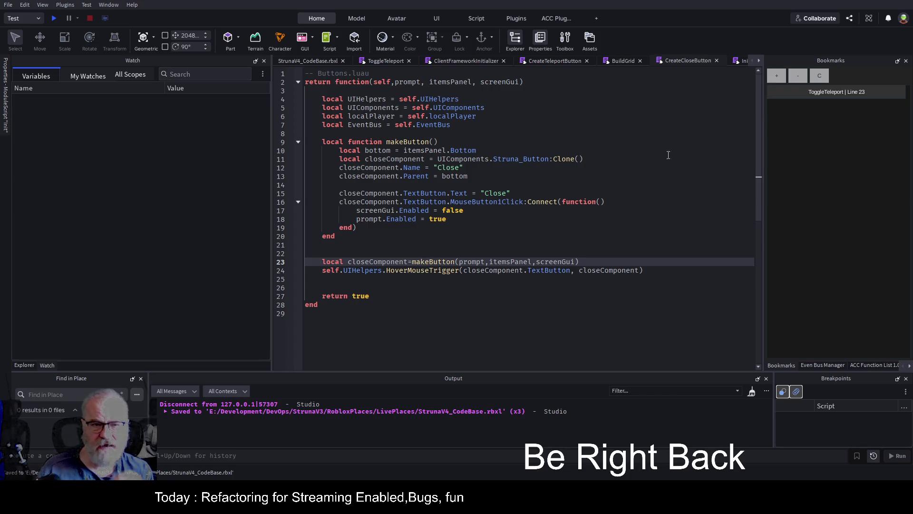
{"action": "left_click", "coordinate": [620, 62]}
Look over the BuildGrid script code and save the place.
{"action": "scroll", "coordinate": [428, 229], "scroll_direction": "up", "scroll_amount": 10}
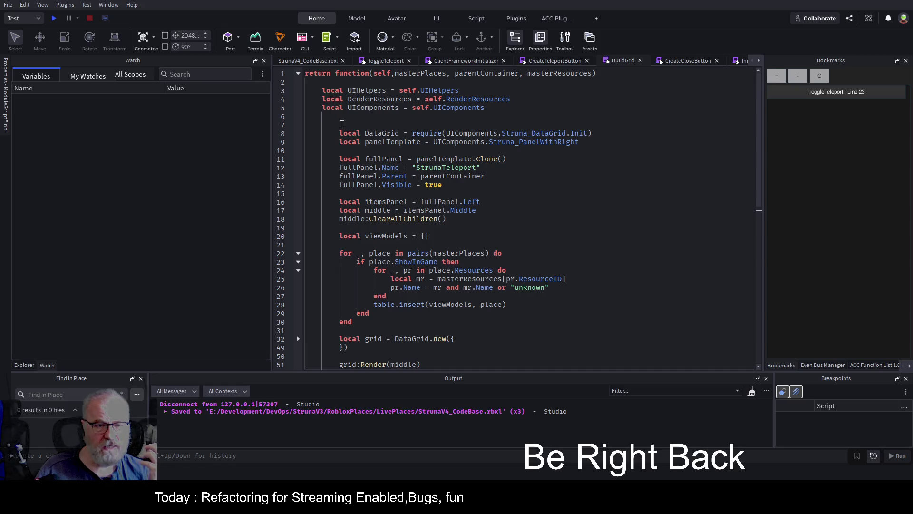
{"action": "scroll", "coordinate": [430, 305], "scroll_direction": "down", "scroll_amount": 3}
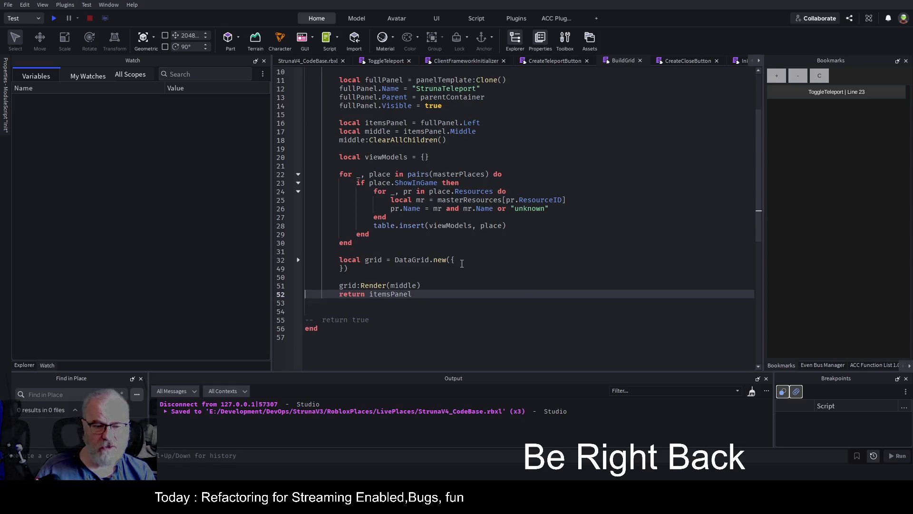
{"action": "scroll", "coordinate": [498, 245], "scroll_direction": "up", "scroll_amount": 3}
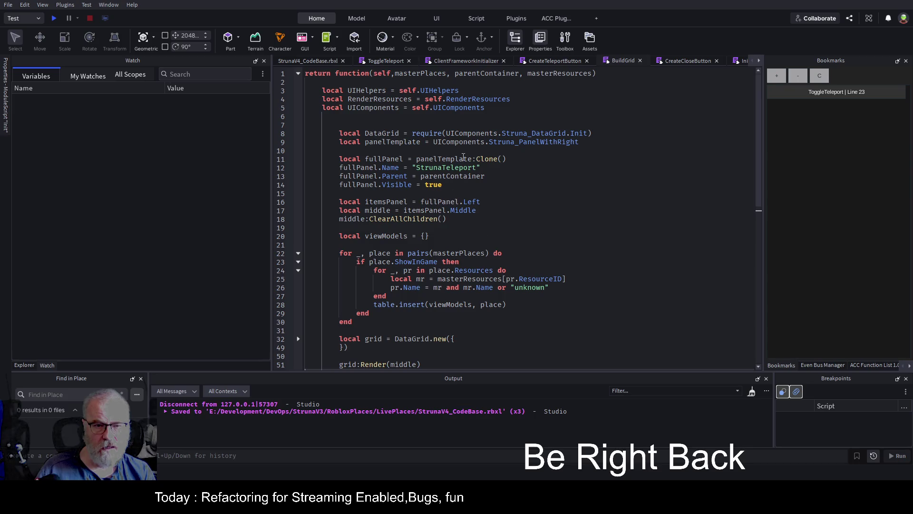
{"action": "left_click", "coordinate": [483, 152]}
{"action": "key", "text": "ctrl+a"}
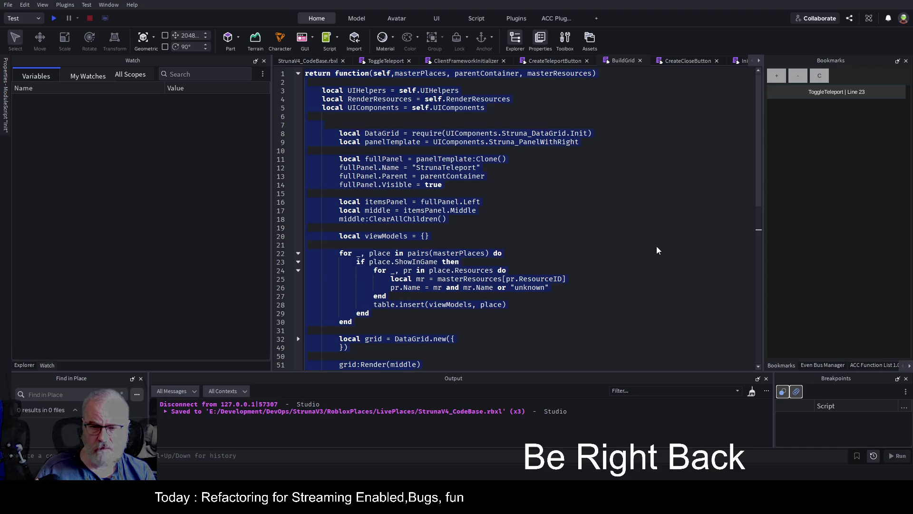
{"action": "scroll", "coordinate": [659, 250], "scroll_direction": "down", "scroll_amount": 7}
{"action": "left_click", "coordinate": [543, 221]}
{"action": "key", "text": "ctrl+s"}
In CreateCloseButton, replace the returned true on line 27 with closeComponent and save.
{"action": "left_click", "coordinate": [680, 61]}
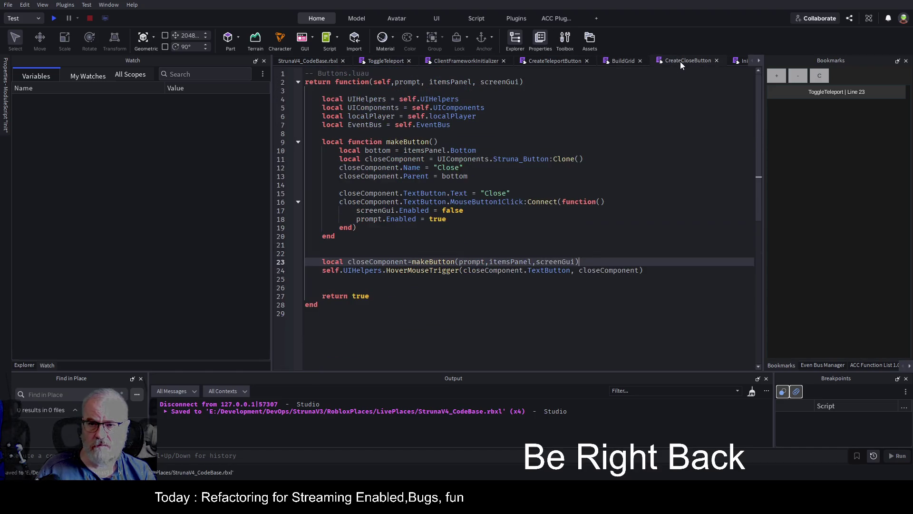
{"action": "left_click", "coordinate": [471, 250]}
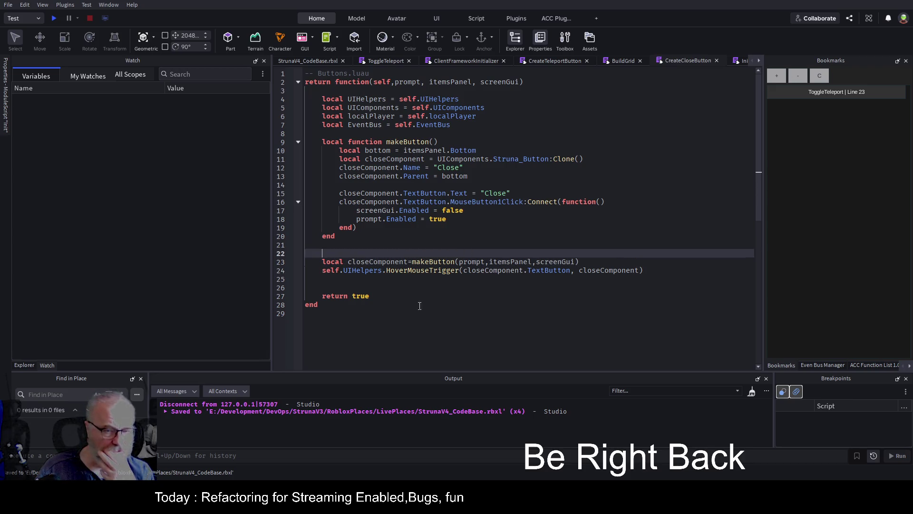
{"action": "double_click", "coordinate": [383, 261]}
{"action": "key", "text": "ctrl+c"}
{"action": "double_click", "coordinate": [361, 296]}
{"action": "key", "text": "ctrl+v"}
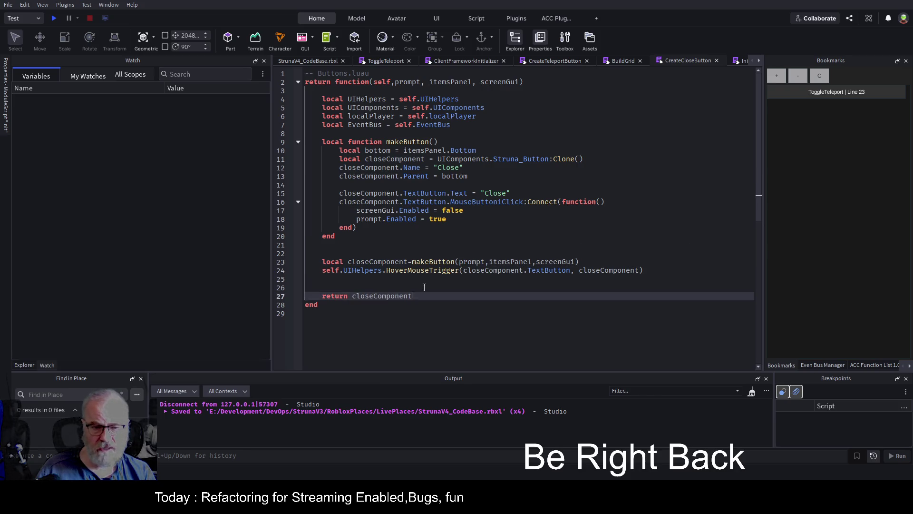
{"action": "left_click", "coordinate": [461, 286]}
{"action": "key", "text": "ctrl+s"}
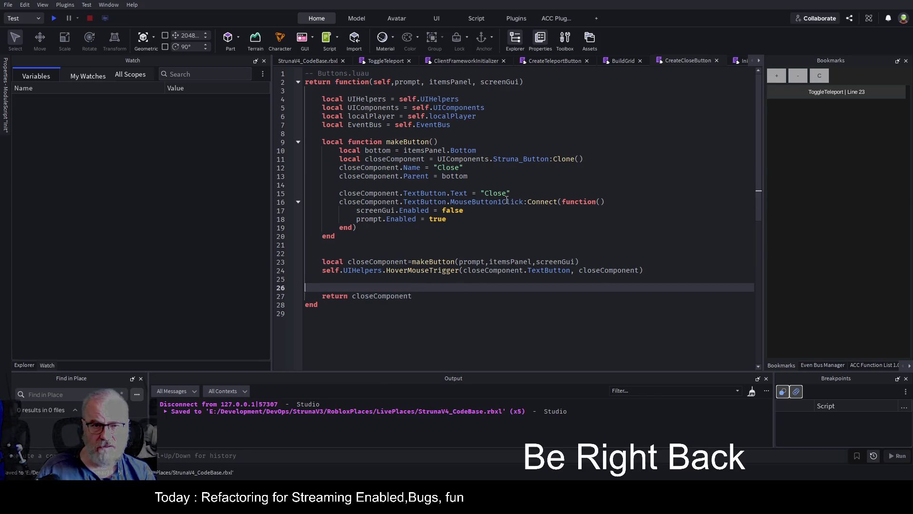
{"action": "left_click", "coordinate": [386, 62]}
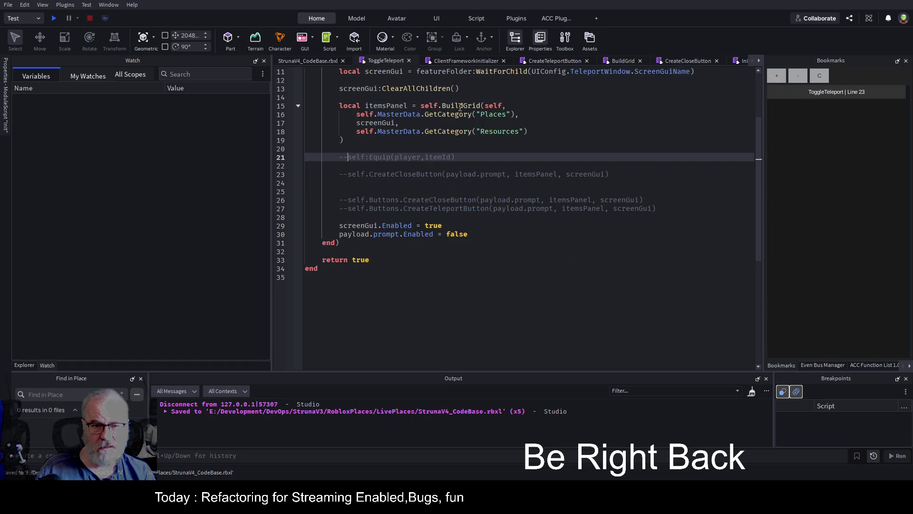
Uncomment the bookmarked CreateCloseButton call on line 23 and save.
{"action": "left_click", "coordinate": [837, 92]}
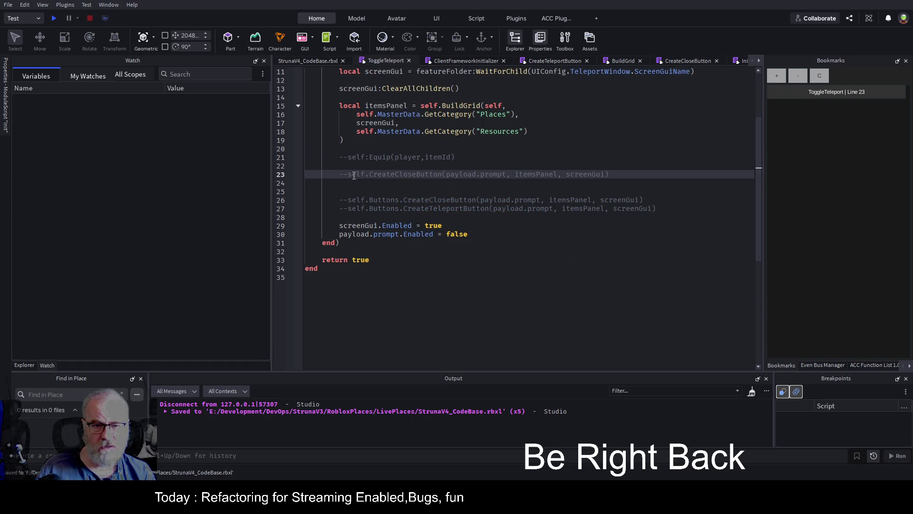
{"action": "key", "text": "ctrl+slash"}
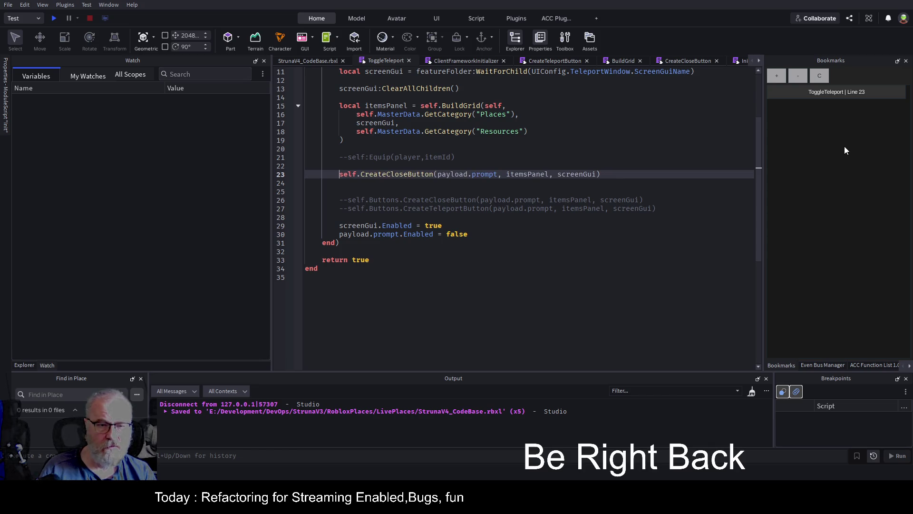
{"action": "key", "text": "ctrl+s"}
Add self as the first CreateCloseButton argument and save the place.
{"action": "left_click", "coordinate": [438, 175]}
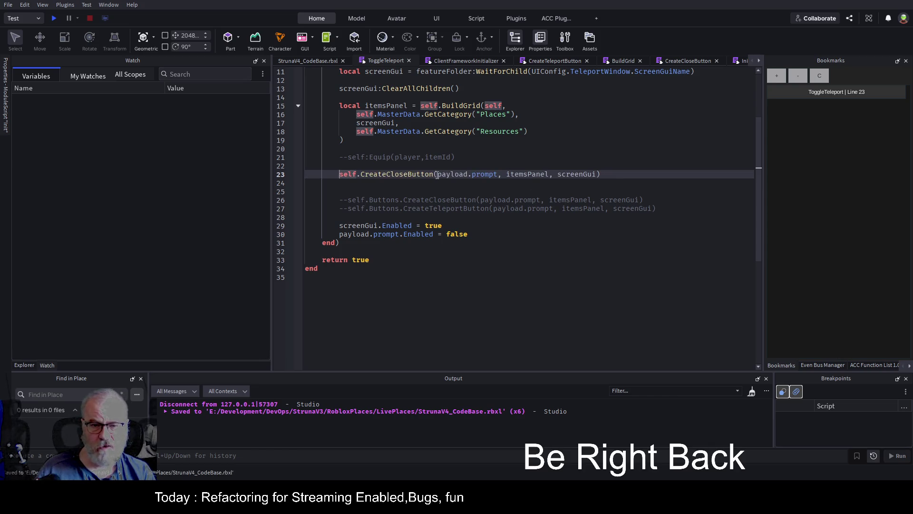
{"action": "type", "text": "self,"}
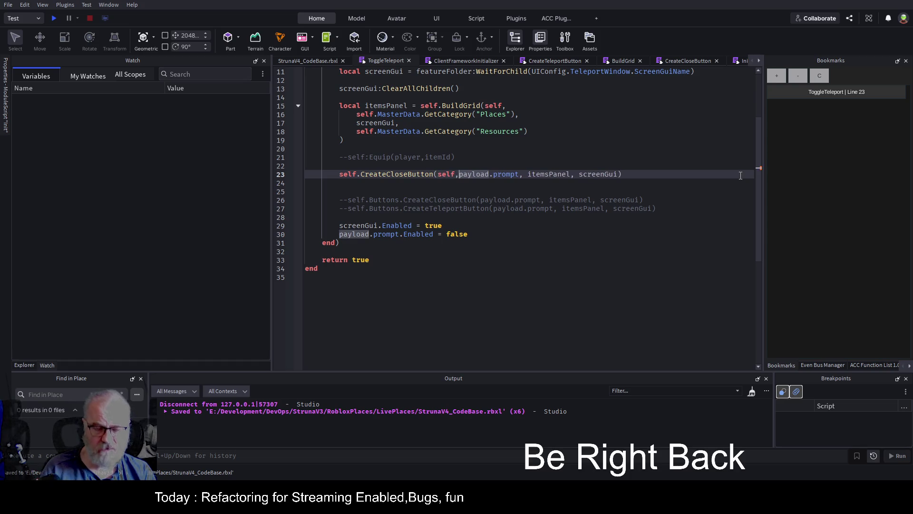
{"action": "key", "text": "ctrl+s"}
{"action": "left_click", "coordinate": [550, 200]}
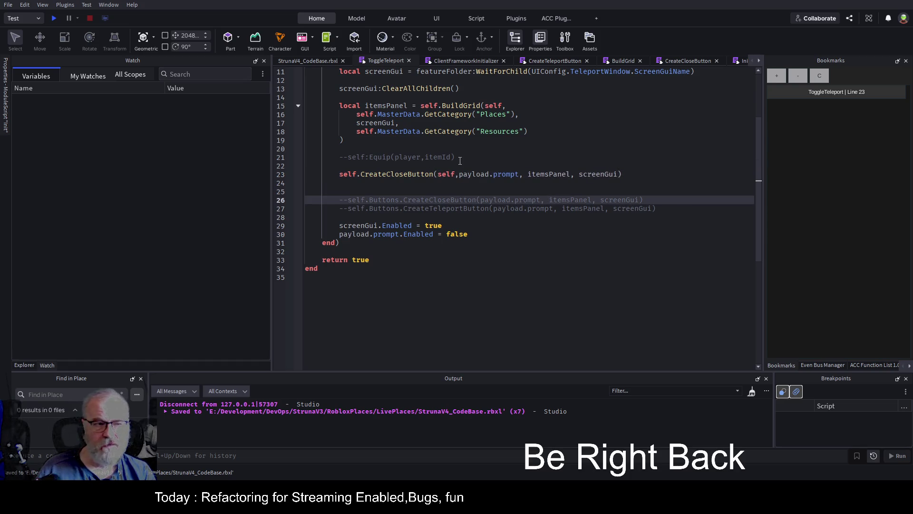
{"action": "left_click", "coordinate": [499, 175]}
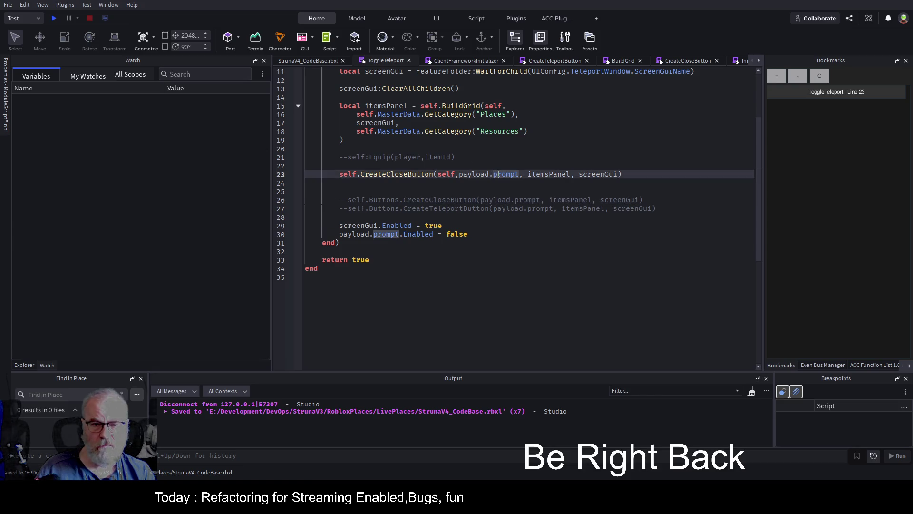
{"action": "key", "text": "ctrl+s"}
{"action": "left_click", "coordinate": [24, 364]}
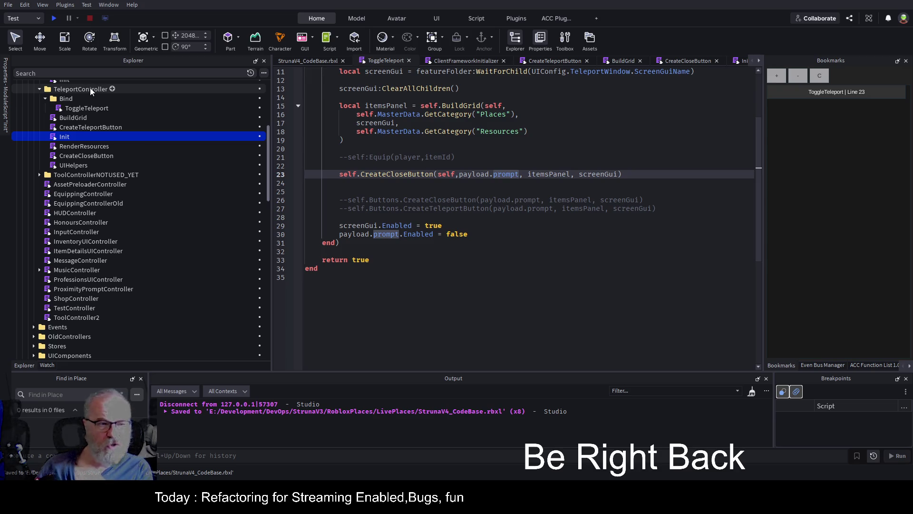
Open the UIHelpers module, review ClearUIStyles and HoverMouseTrigger, and return to CreateCloseButton.
{"action": "double_click", "coordinate": [75, 166]}
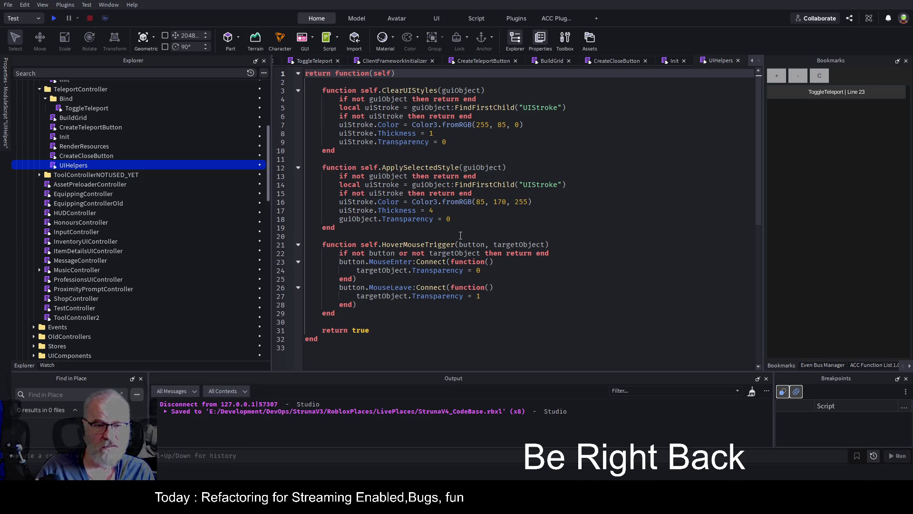
{"action": "mouse_move", "coordinate": [349, 89]}
{"action": "left_mouse_down"}
{"action": "mouse_move", "coordinate": [376, 125]}
{"action": "mouse_move", "coordinate": [380, 150]}
{"action": "left_mouse_up"}
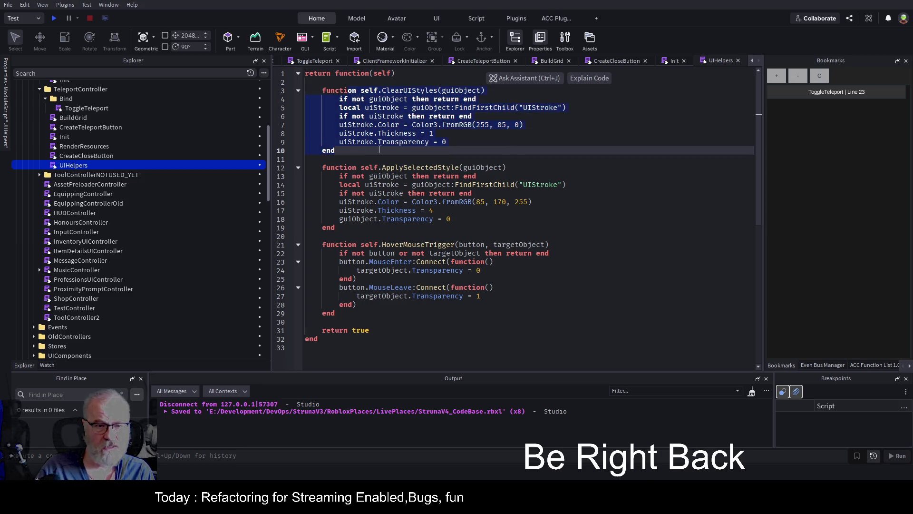
{"action": "left_click", "coordinate": [603, 199]}
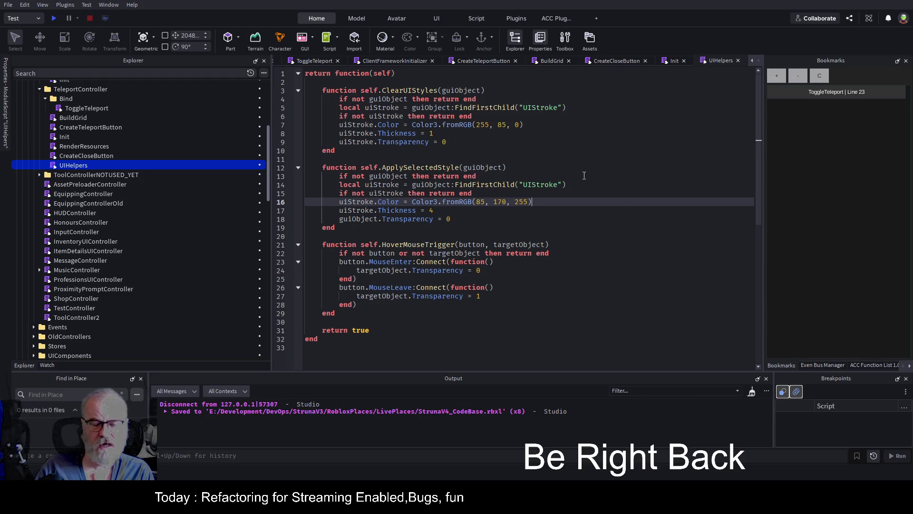
{"action": "left_click", "coordinate": [633, 62]}
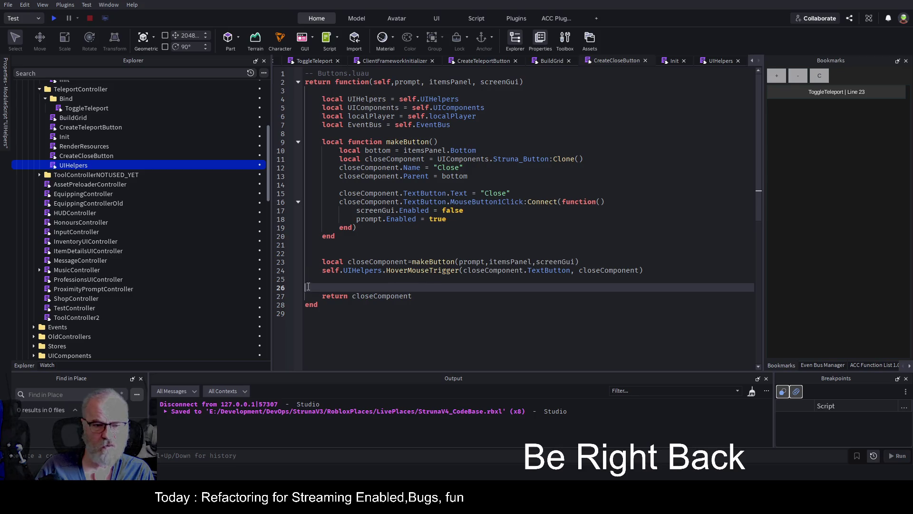
Comment out the HoverMouseTrigger call on line 24 with -- and start a play test.
{"action": "left_click", "coordinate": [320, 271]}
{"action": "type", "text": "--"}
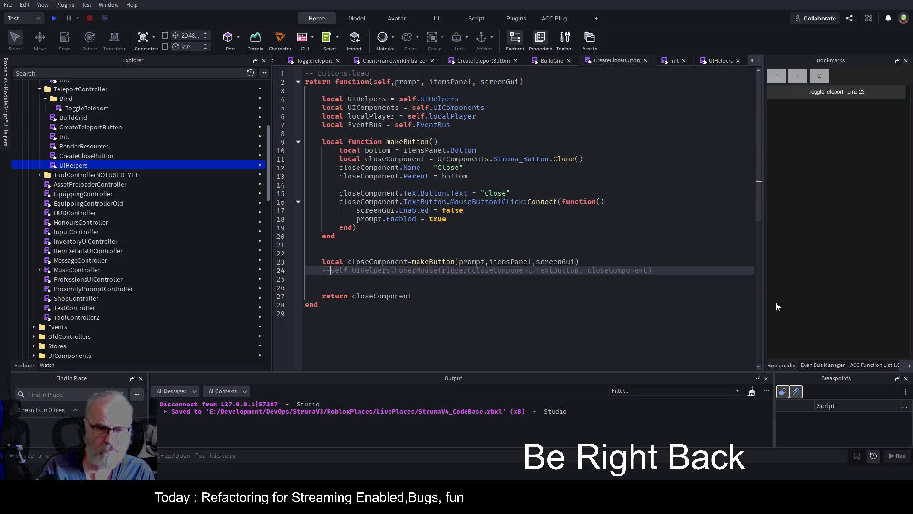
{"action": "left_click", "coordinate": [53, 18]}
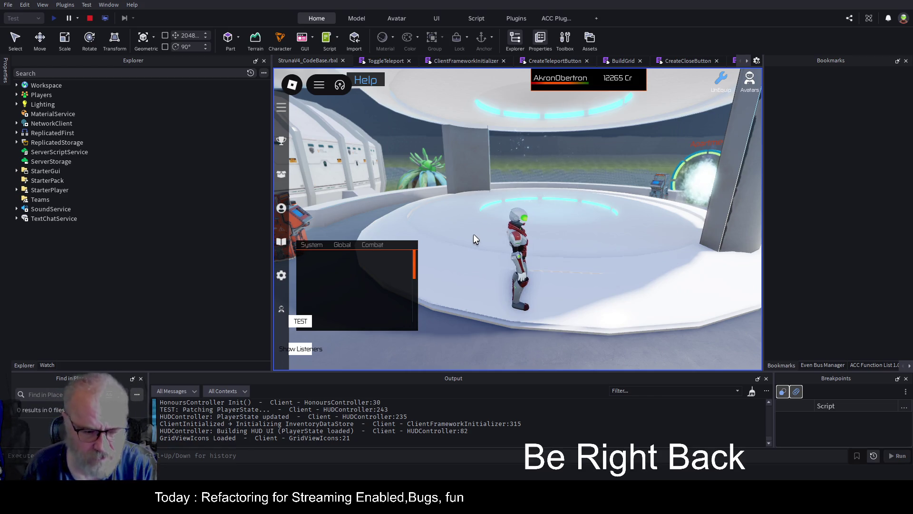
Clear the output, open the teleport panel at the teleporter, close it, and stop the test.
{"action": "left_click", "coordinate": [751, 391]}
{"action": "key", "text": "w"}
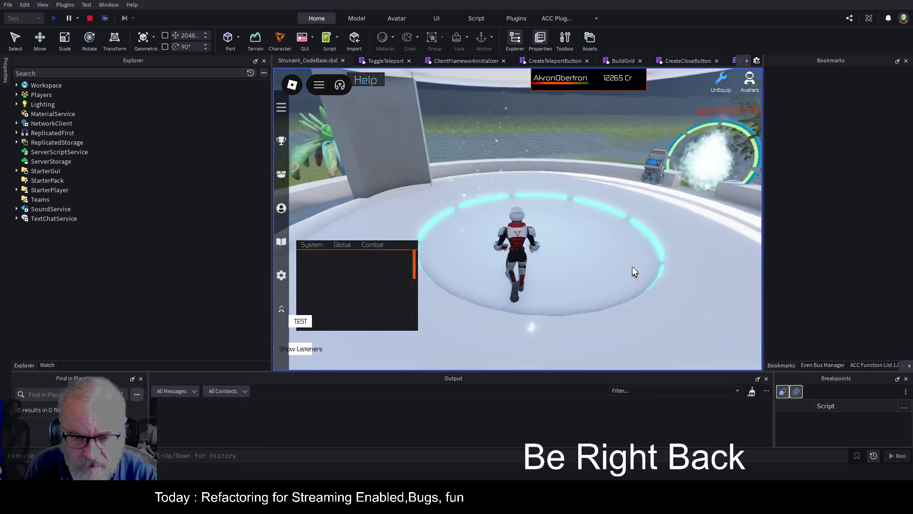
{"action": "key", "text": "e"}
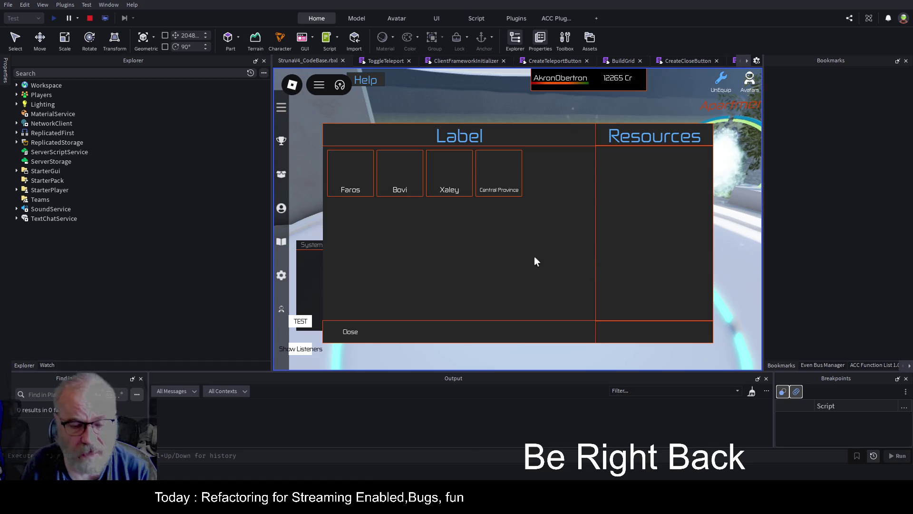
{"action": "left_click", "coordinate": [352, 333]}
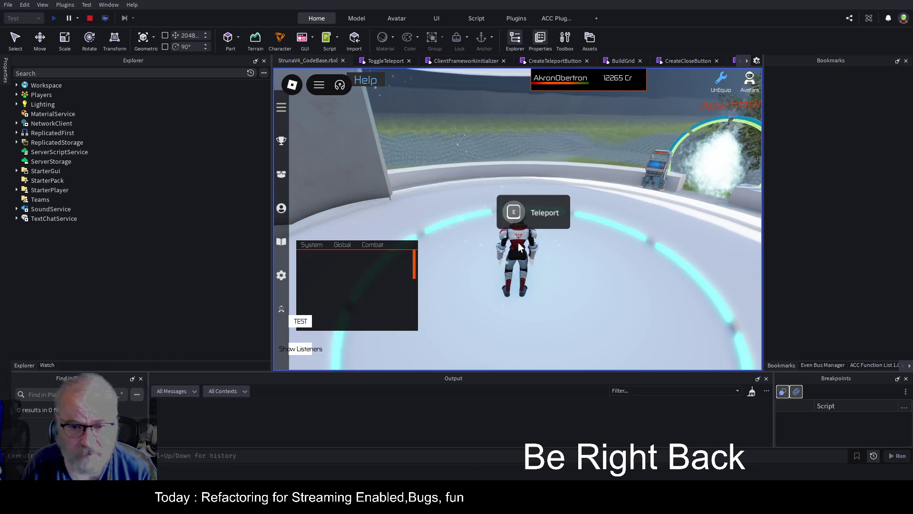
{"action": "left_click", "coordinate": [90, 18]}
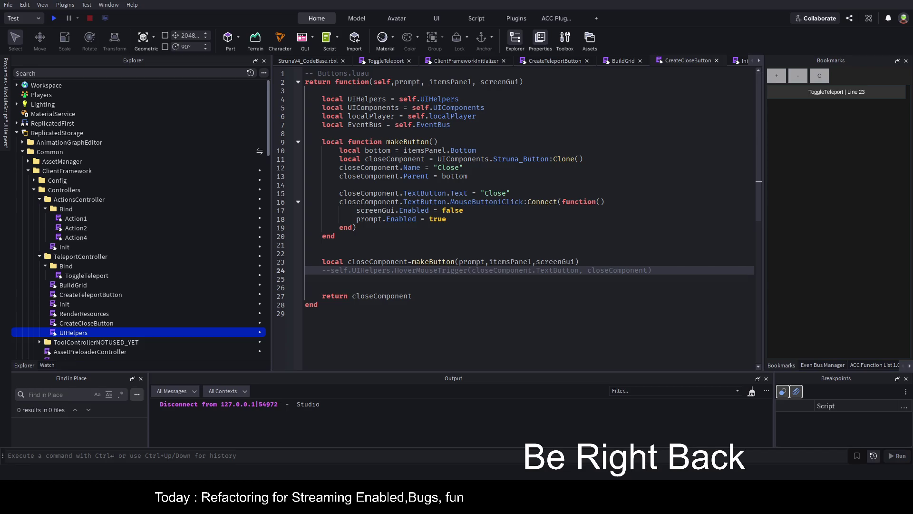
Start another play test with F5.
{"action": "key", "text": "F5"}
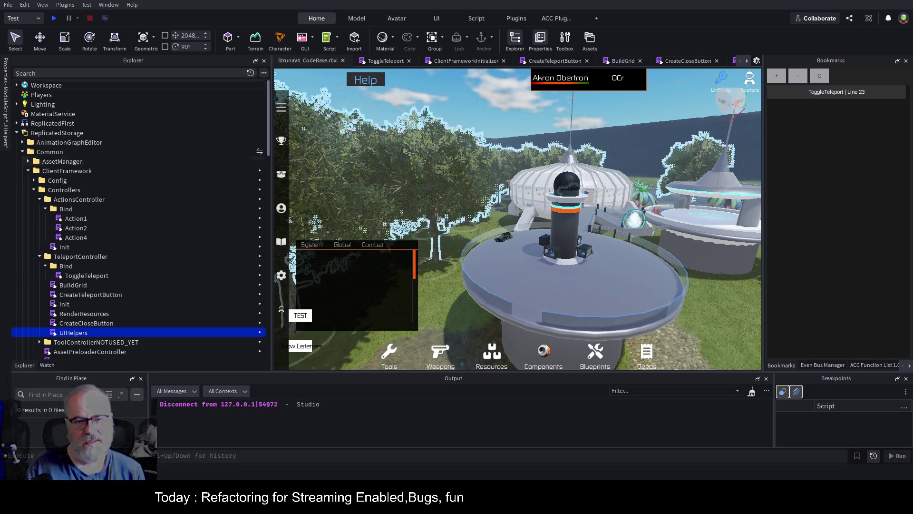
Open UIHelpers and type local at the start of line 3, before the ClearUIStyles definition.
{"action": "scroll", "coordinate": [90, 251], "scroll_direction": "down", "scroll_amount": 3}
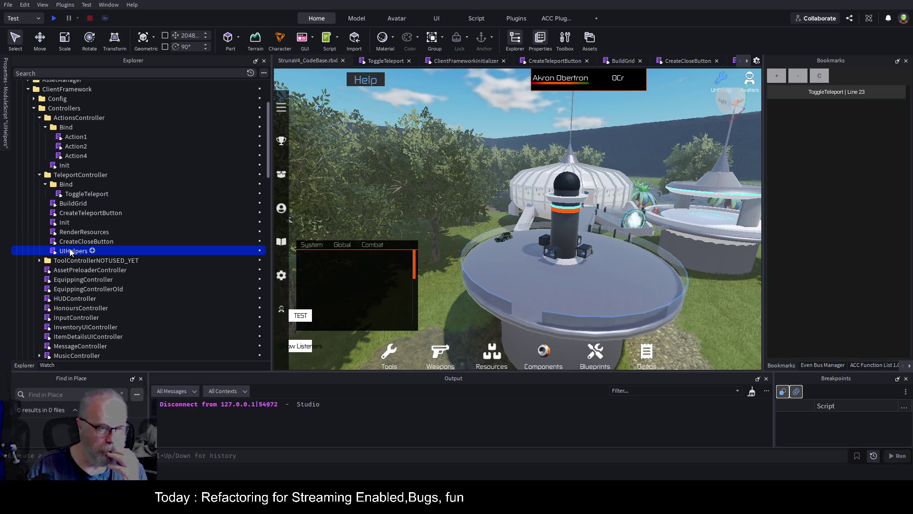
{"action": "double_click", "coordinate": [72, 251]}
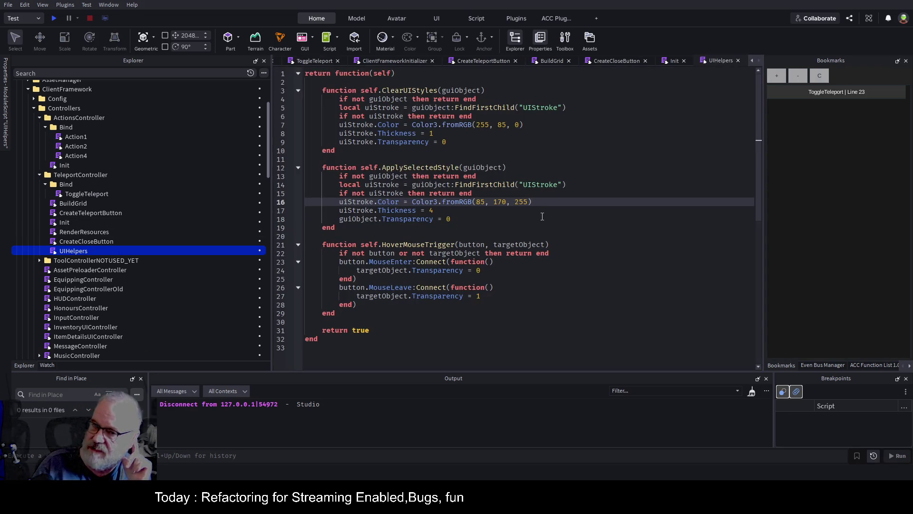
{"action": "left_click", "coordinate": [514, 219]}
{"action": "left_click", "coordinate": [474, 159]}
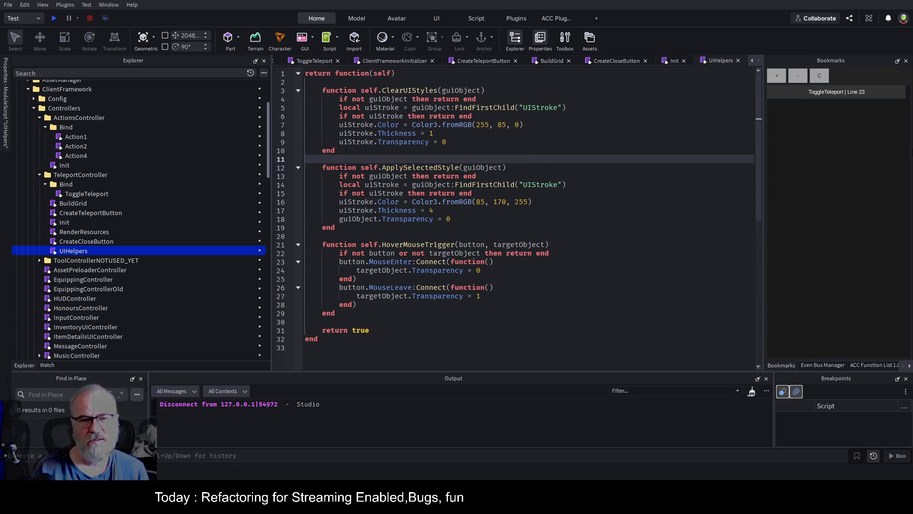
{"action": "left_click", "coordinate": [447, 142]}
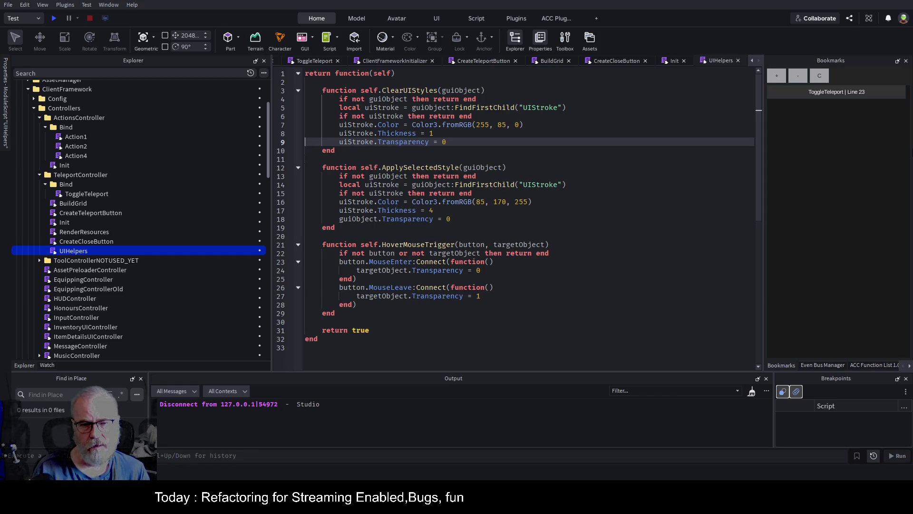
{"action": "key", "text": "Up"}
{"action": "key", "text": "Up"}
{"action": "key", "text": "Up"}
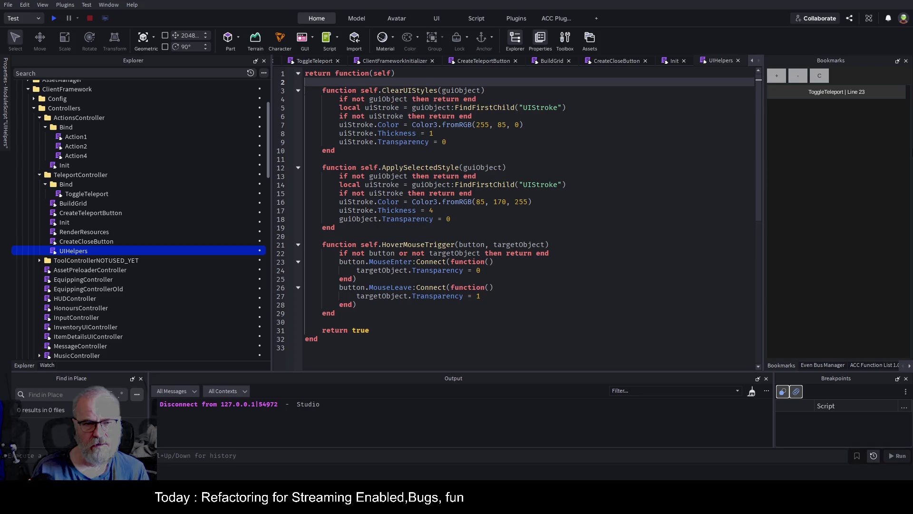
{"action": "key", "text": "Down"}
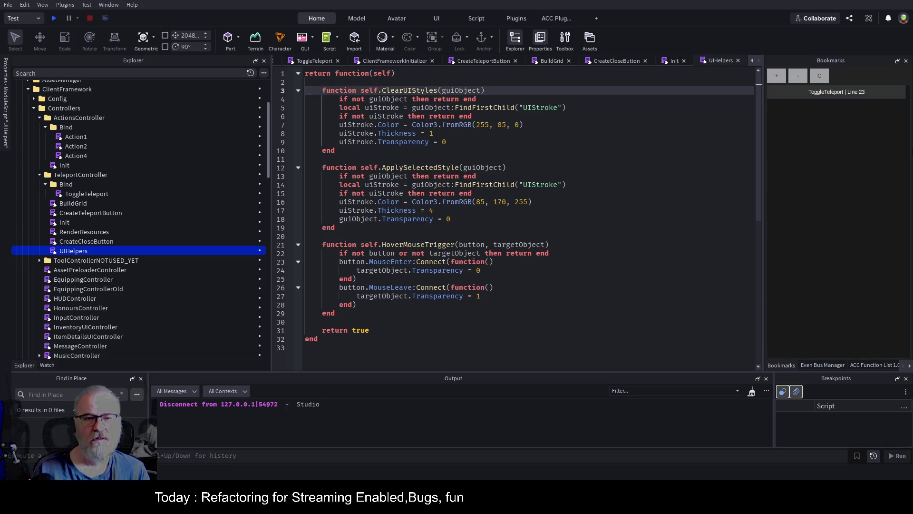
{"action": "type", "text": "local"}
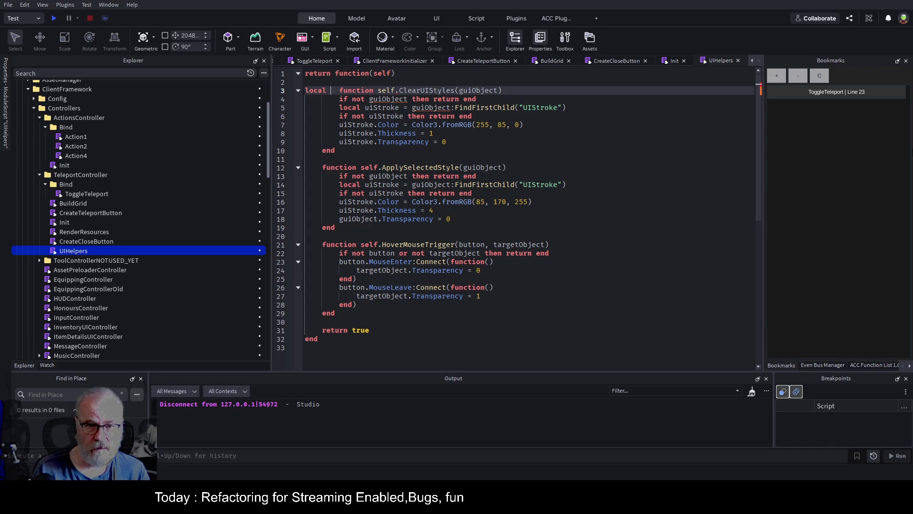
Rewrite line 3 as 'local ClearUIStyles = function self.ClearUIStyles(guiObject)'.
{"action": "double_click", "coordinate": [415, 90]}
{"action": "key", "text": "ctrl+c"}
{"action": "key", "text": "ctrl+Left"}
{"action": "key", "text": "ctrl+Left"}
{"action": "key", "text": "ctrl+Left"}
{"action": "key", "text": "ctrl+v"}
{"action": "type", "text": "="}
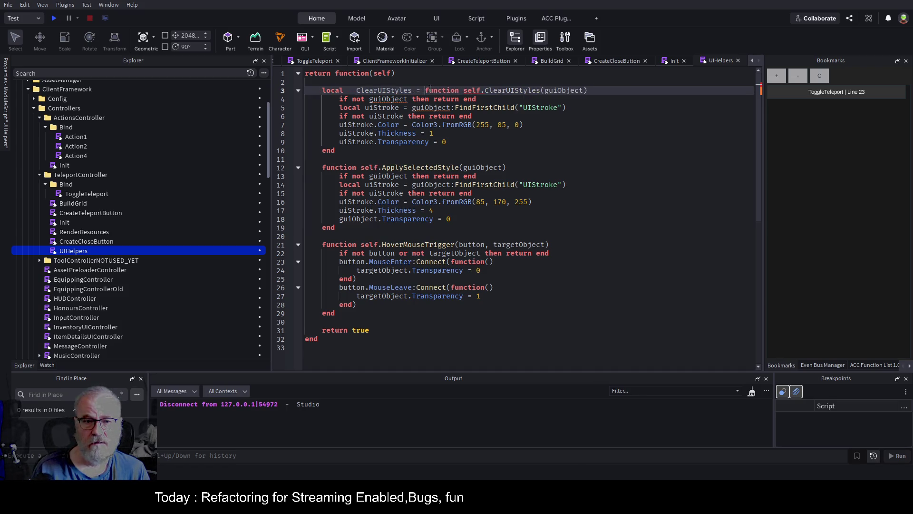
{"action": "key", "text": "Left"}
{"action": "key", "text": "Left"}
{"action": "key", "text": "Left"}
{"action": "key", "text": "ctrl+Left"}
{"action": "key", "text": "BackSpace"}
{"action": "key", "text": "BackSpace"}
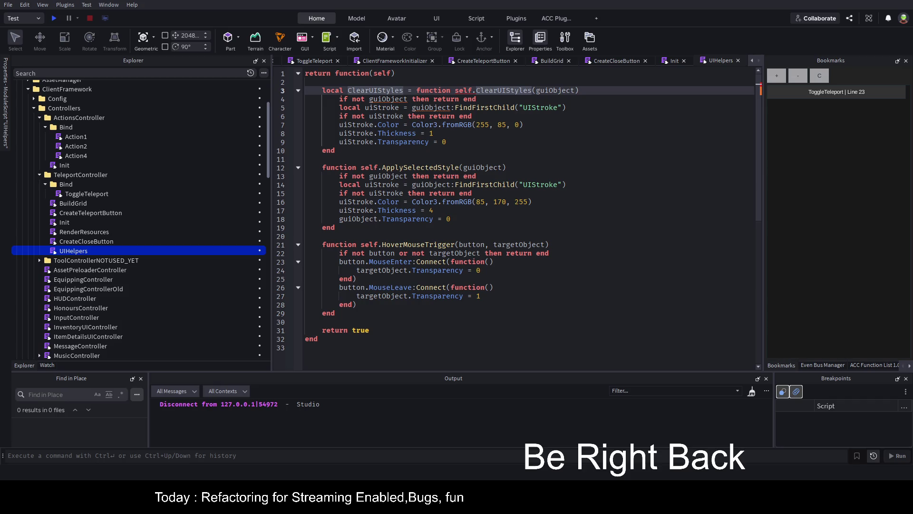
{"action": "key", "text": "Right"}
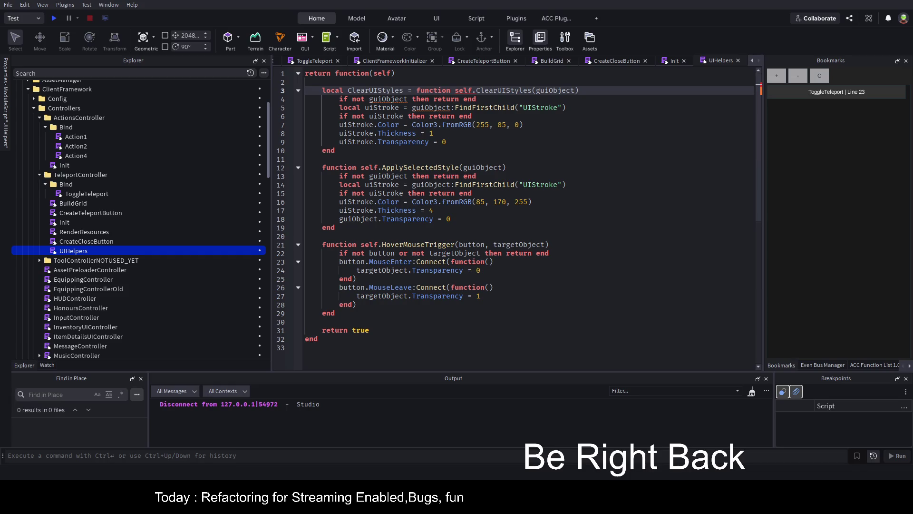
{"action": "left_click_drag", "start_coordinate": [420, 91], "coordinate": [322, 90]}
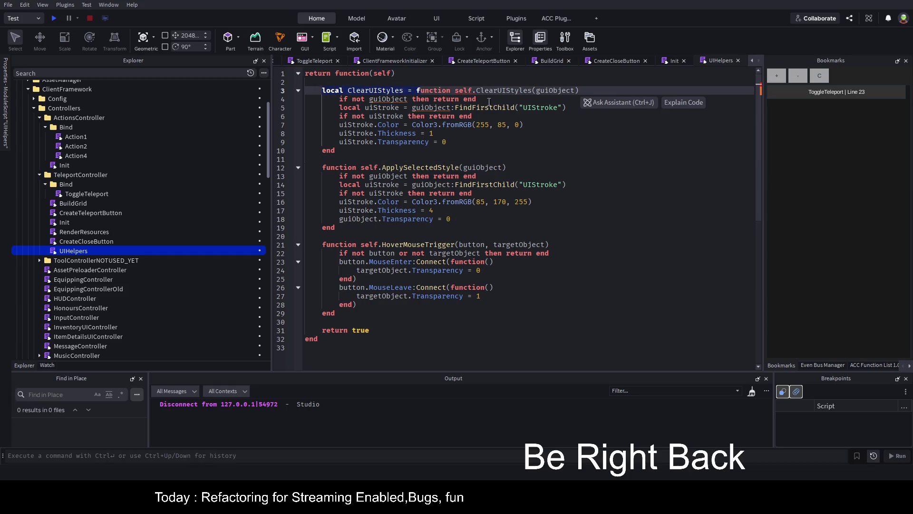
Delete the local assignment so line 3 reads 'function self.ClearUIStyles(guiObject)' again, and save.
{"action": "key", "text": "BackSpace"}
{"action": "type", "text": "f"}
{"action": "key", "text": "Down"}
{"action": "key", "text": "Down"}
{"action": "key", "text": "Down"}
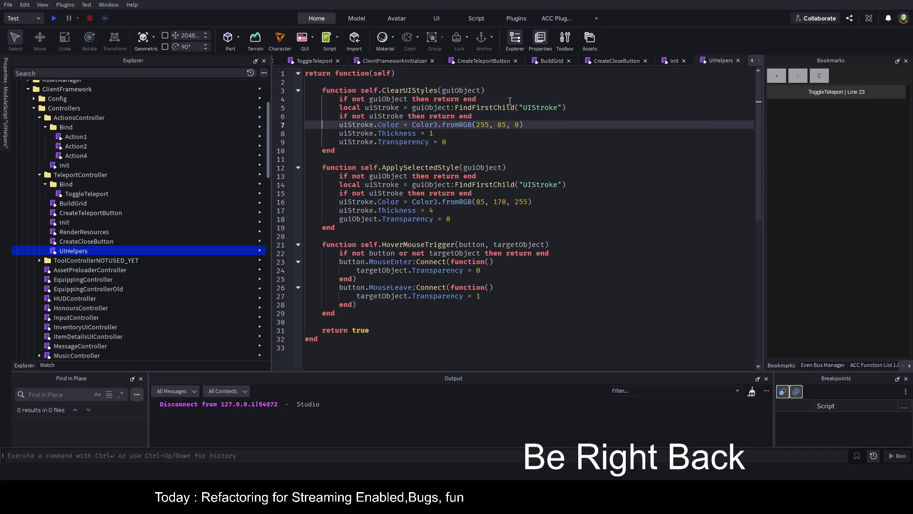
{"action": "key", "text": "Down"}
{"action": "key", "text": "ctrl+s"}
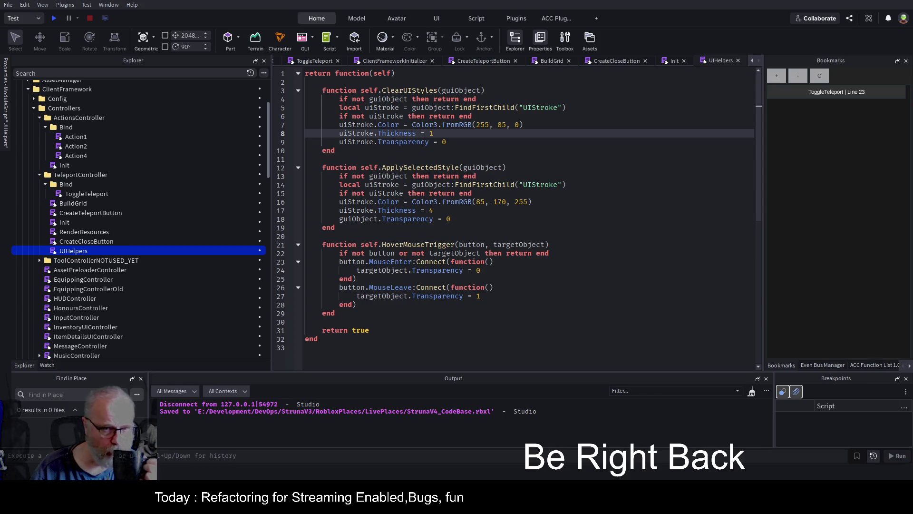
{"action": "left_click", "coordinate": [482, 83]}
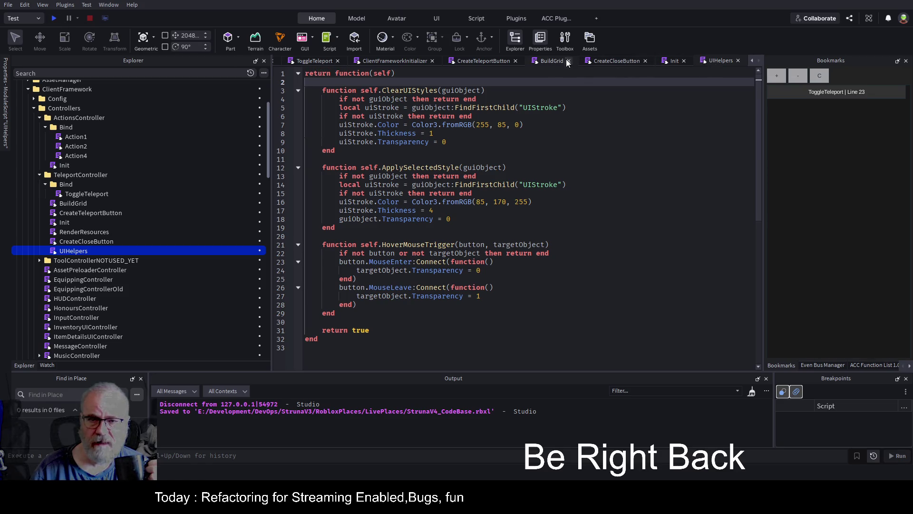
Uncomment the HoverMouseTrigger call on line 24 of the CreateCloseButton script.
{"action": "left_click", "coordinate": [550, 61]}
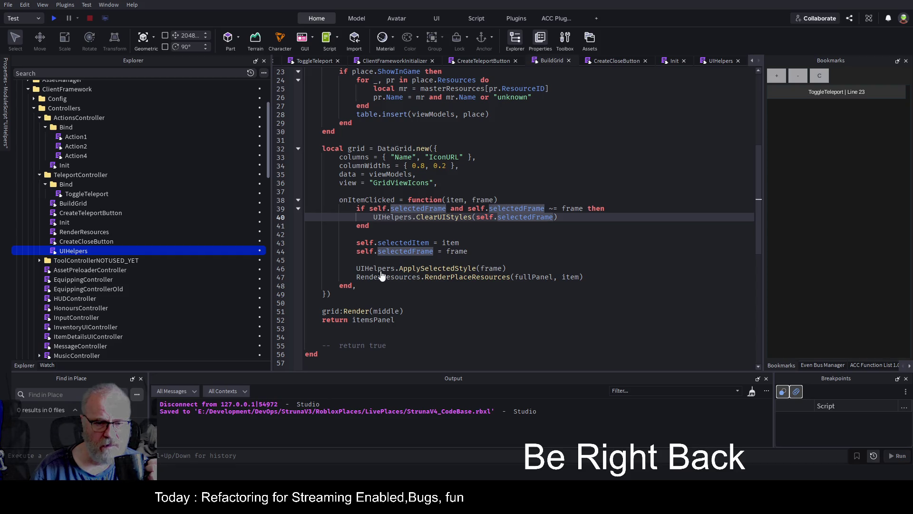
{"action": "left_click", "coordinate": [572, 166]}
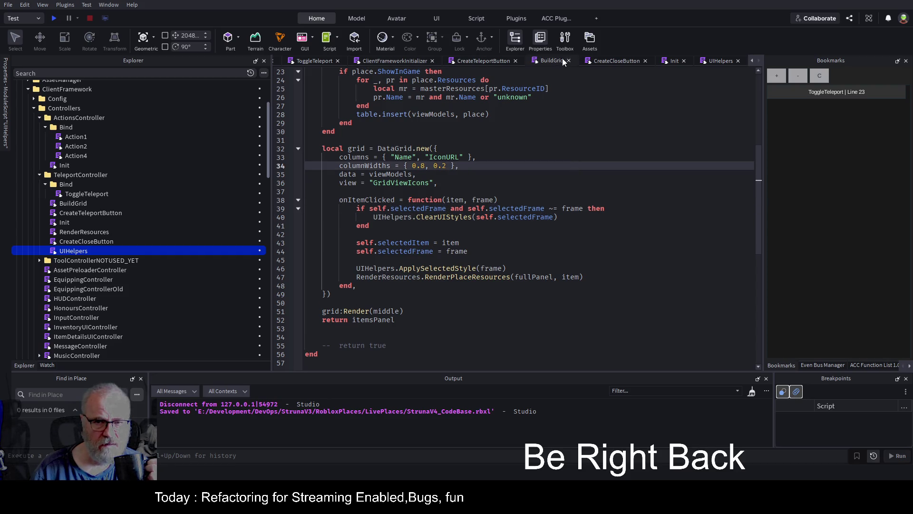
{"action": "left_click", "coordinate": [490, 61]}
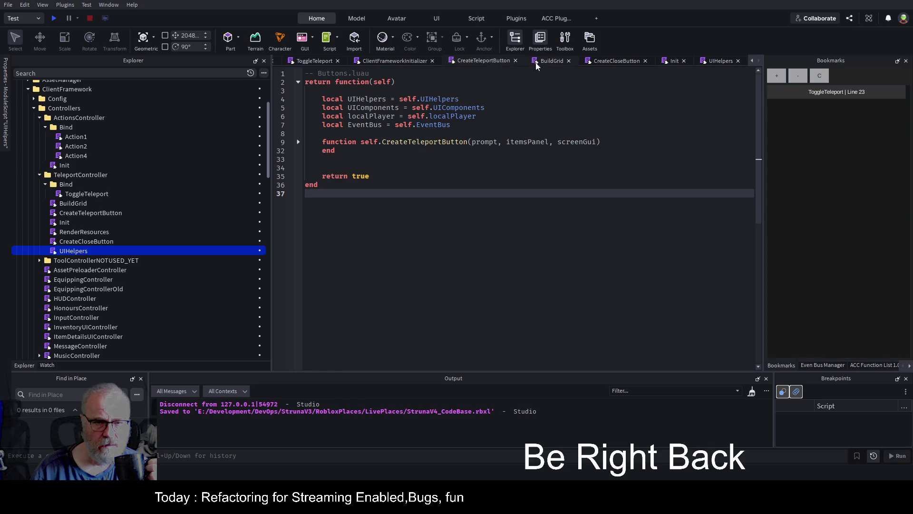
{"action": "left_click", "coordinate": [617, 61]}
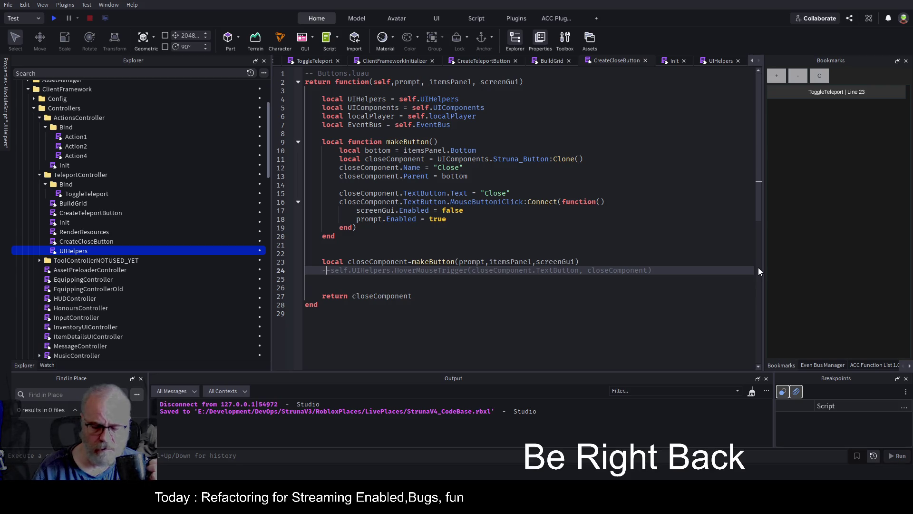
{"action": "key", "text": "BackSpace"}
{"action": "key", "text": "BackSpace"}
{"action": "type", "text": "self.UIHelpers.HoverMouseTrigger(closeComponent.TextButton, closeComponent)"}
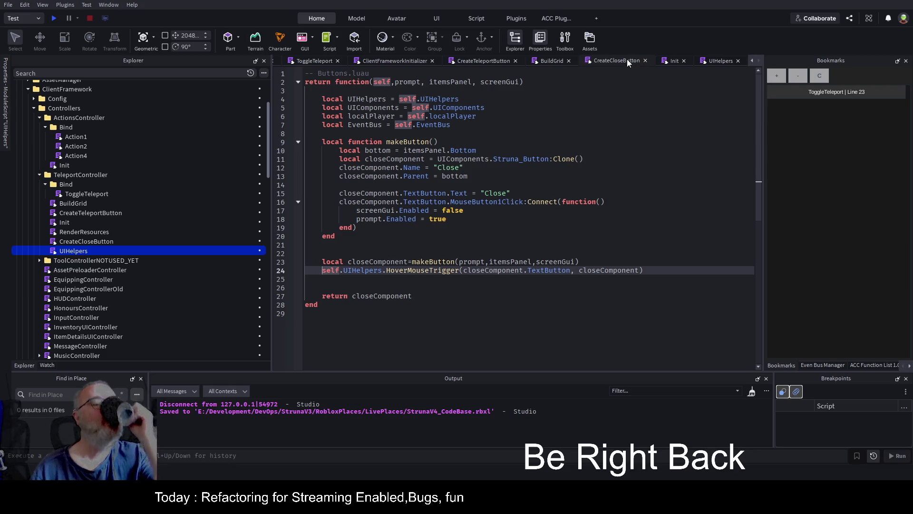
Select the UIHelpers line near the top of the BuildGrid script.
{"action": "left_click", "coordinate": [552, 61]}
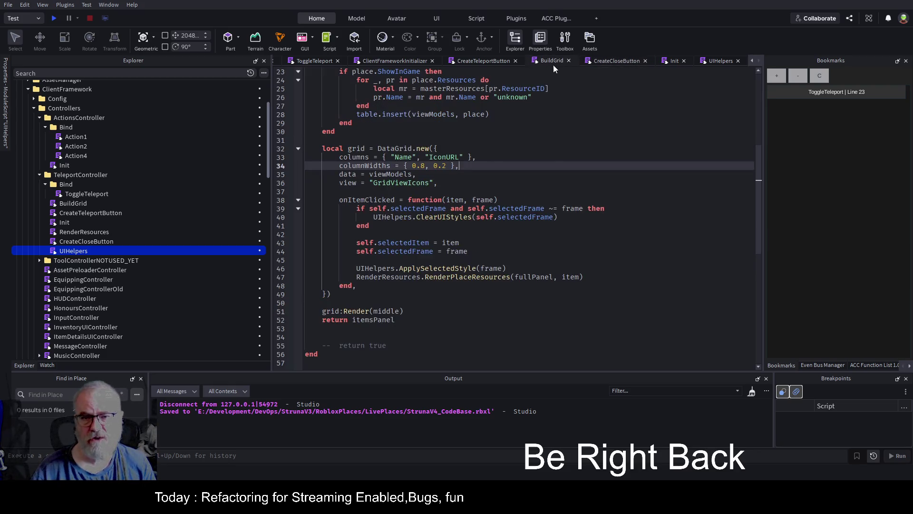
{"action": "scroll", "coordinate": [405, 170], "scroll_direction": "up", "scroll_amount": 5}
{"action": "scroll", "coordinate": [405, 171], "scroll_direction": "up", "scroll_amount": 2}
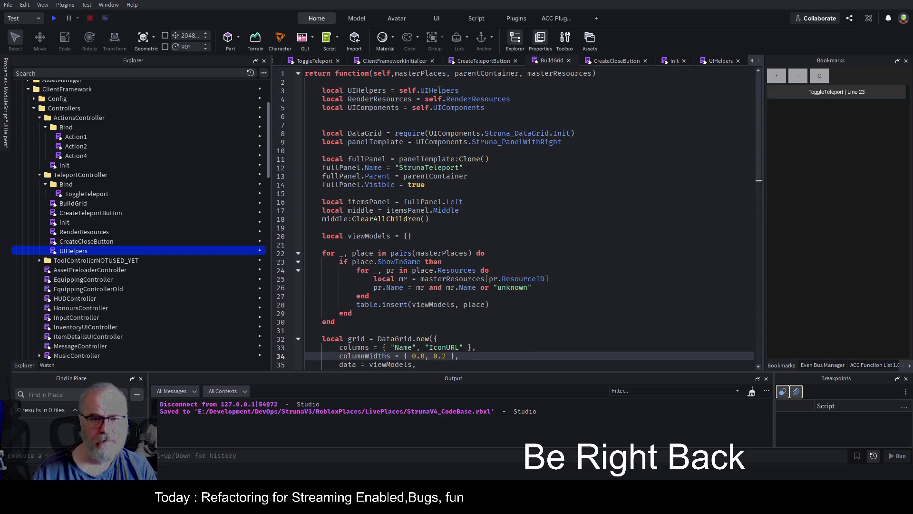
{"action": "double_click", "coordinate": [440, 90]}
{"action": "key", "text": "Home"}
{"action": "key", "text": "shift+End"}
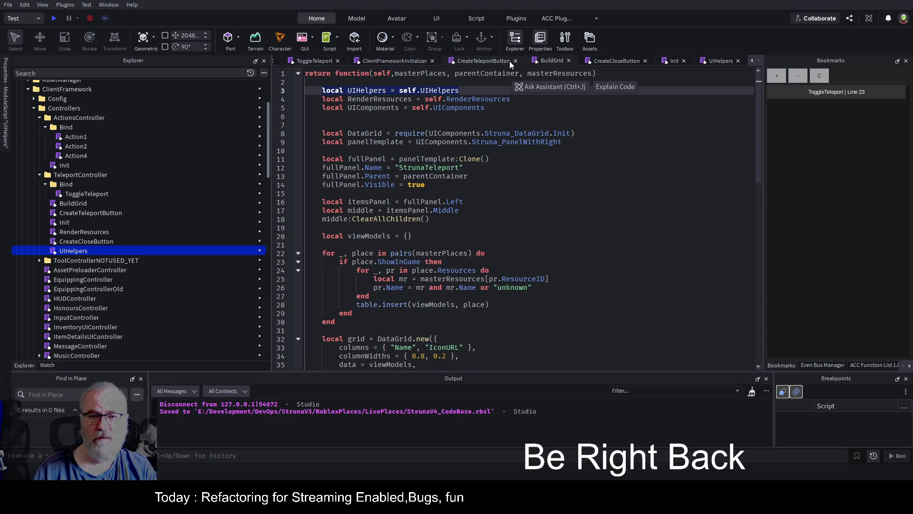
Drop the 'self.' prefix from the line 24 HoverMouseTrigger call and save the place.
{"action": "left_click", "coordinate": [613, 63]}
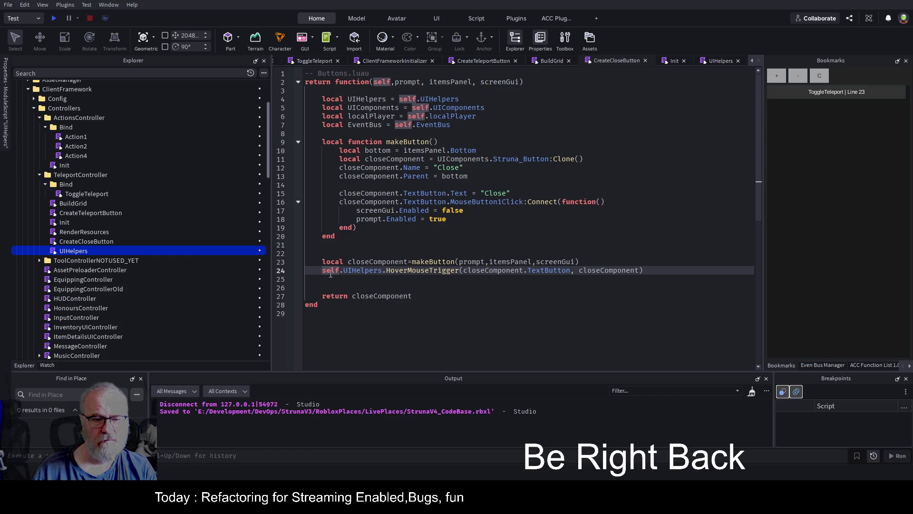
{"action": "key", "text": "Delete"}
{"action": "key", "text": "Delete"}
{"action": "key", "text": "Delete"}
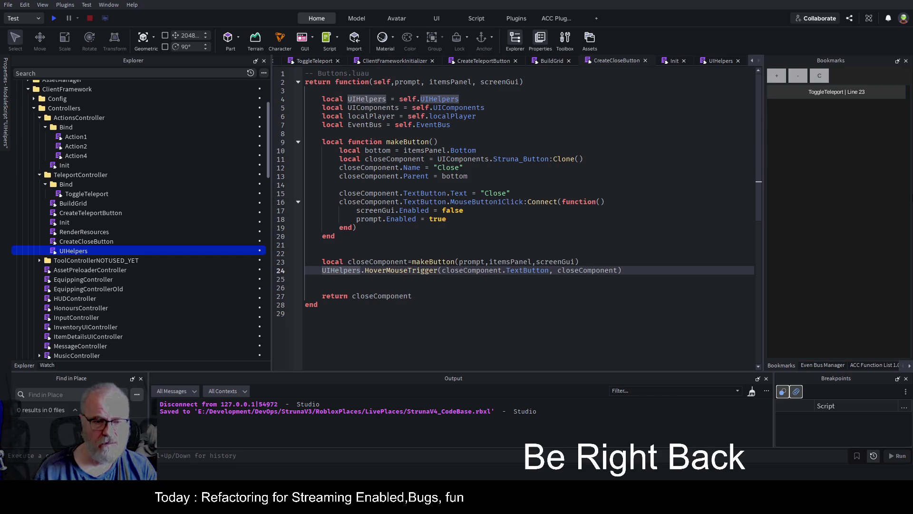
{"action": "key", "text": "ctrl+s"}
{"action": "left_click", "coordinate": [472, 226]}
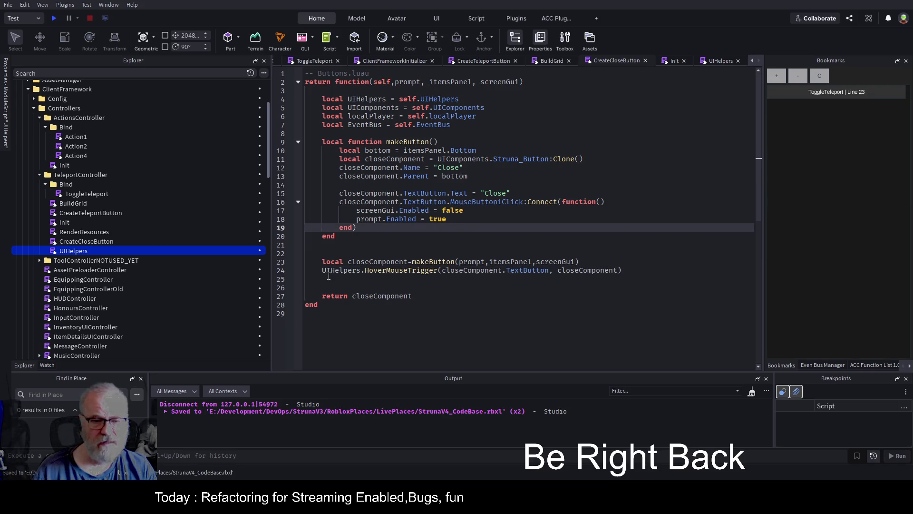
{"action": "left_click", "coordinate": [365, 253]}
{"action": "key", "text": "ctrl+s"}
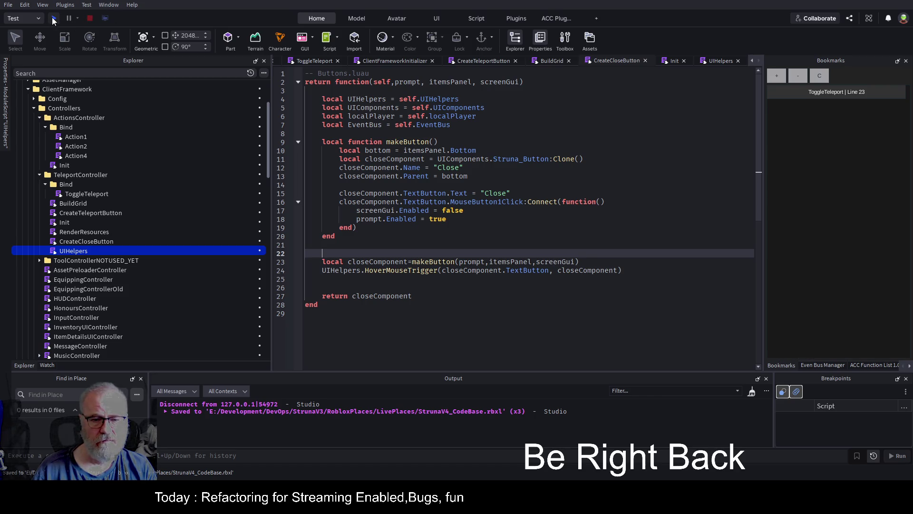
Play-test onto the teleport ring and jump to the HoverMouseTrigger error at CreateCloseButton line 24.
{"action": "left_click", "coordinate": [53, 19]}
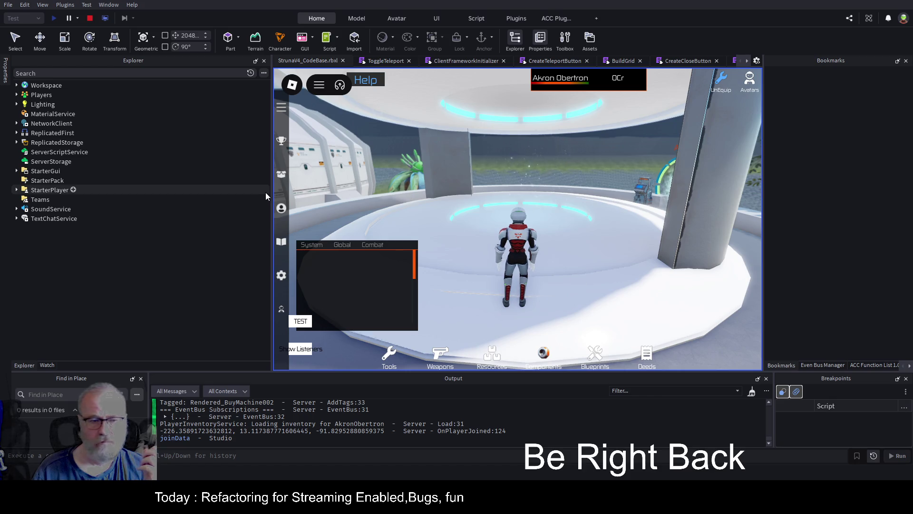
{"action": "left_click_drag", "start_coordinate": [272, 191], "coordinate": [153, 192]}
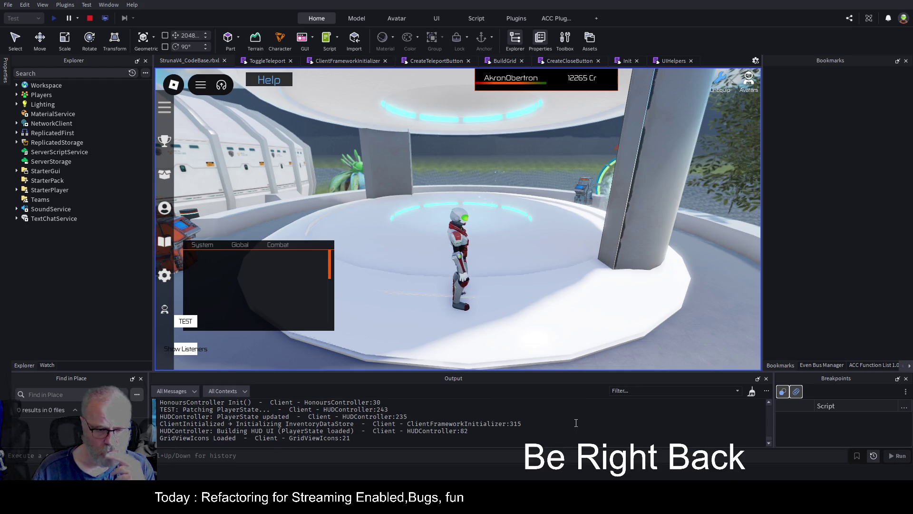
{"action": "key", "text": "w"}
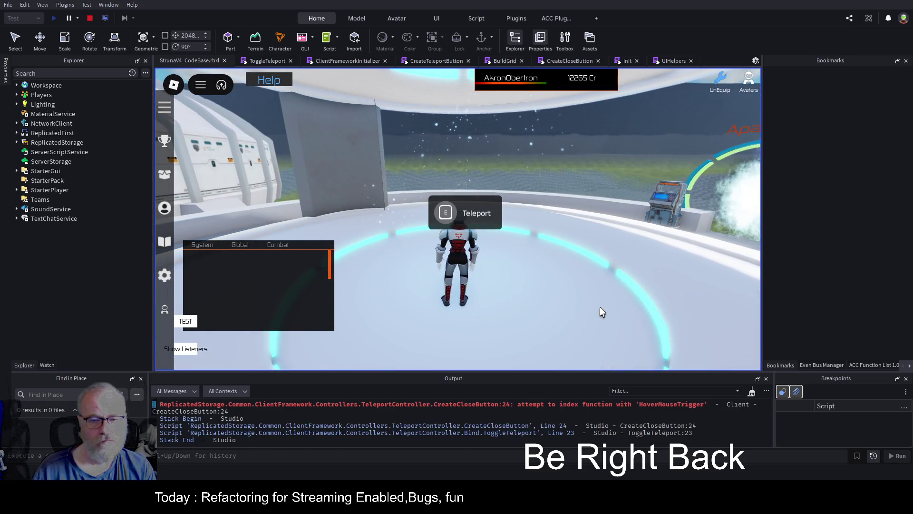
{"action": "left_click", "coordinate": [650, 404]}
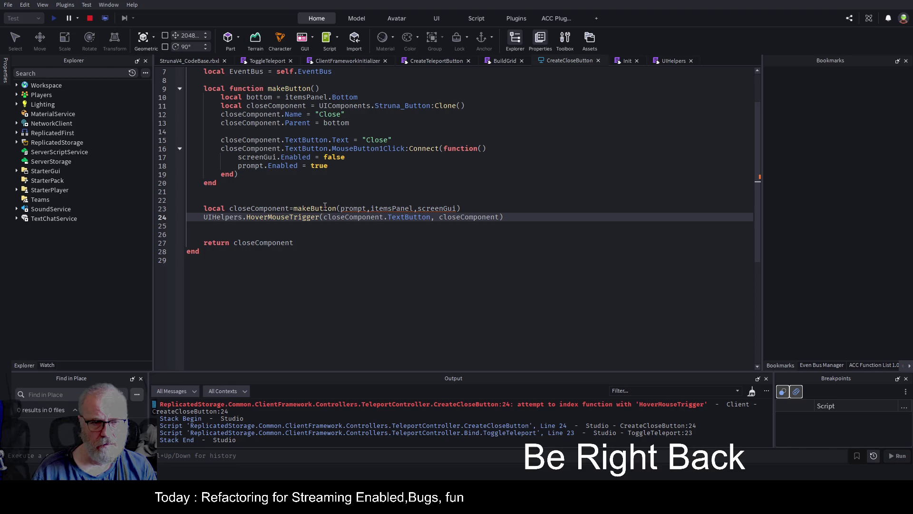
Stop the test, give makeButton the prompt, itemsPanel, screenGui parameters on line 9, and save.
{"action": "left_click", "coordinate": [89, 18]}
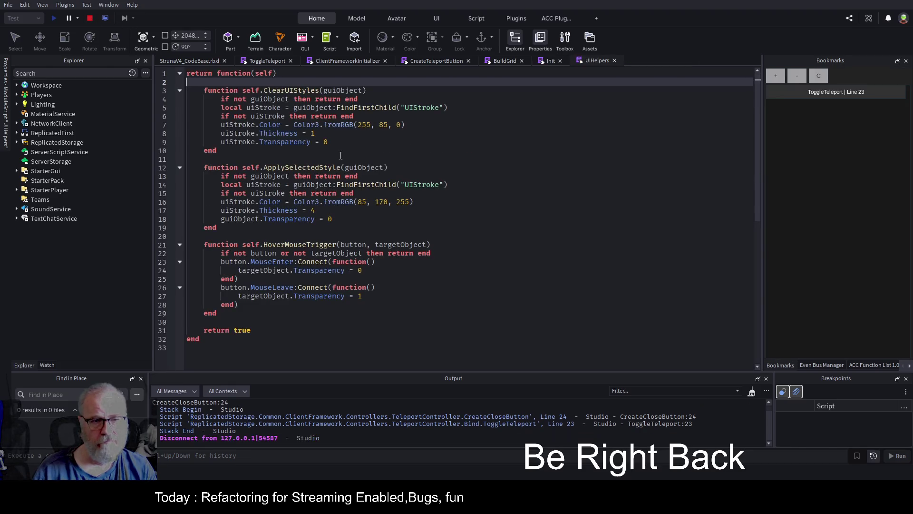
{"action": "left_click", "coordinate": [418, 63]}
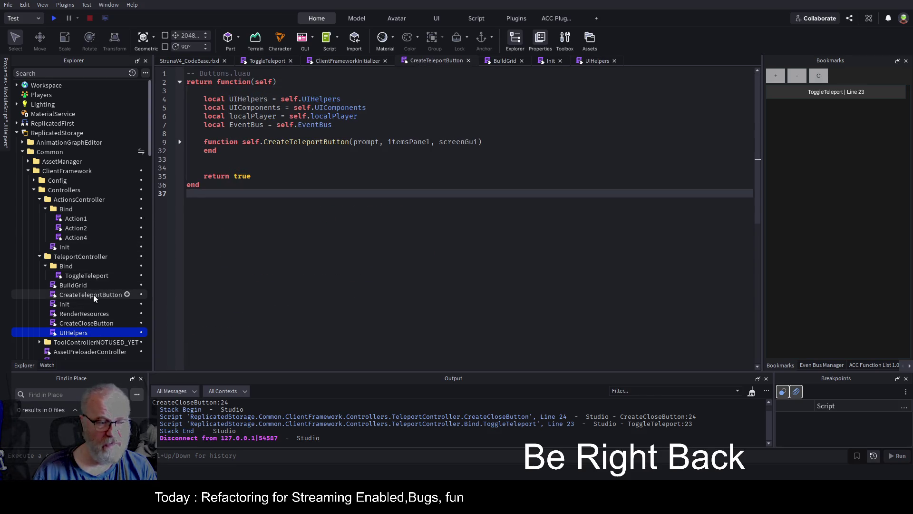
{"action": "double_click", "coordinate": [90, 323]}
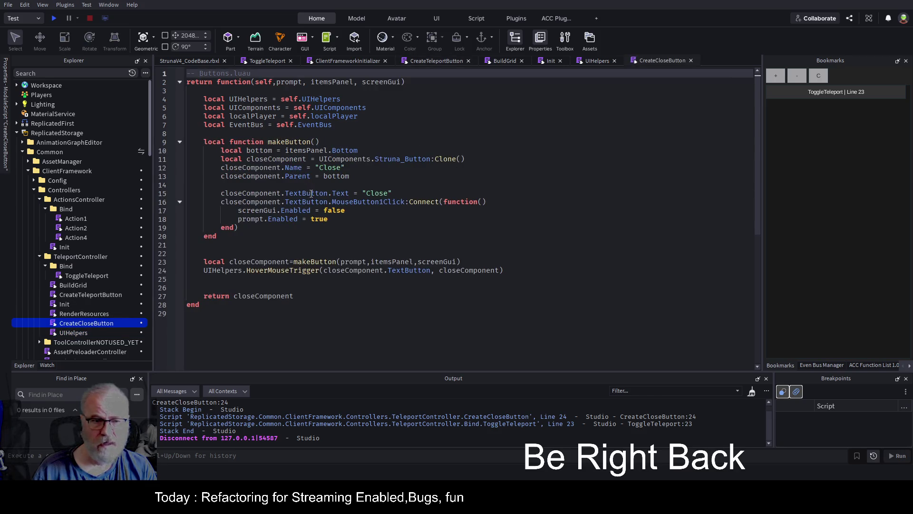
{"action": "left_click", "coordinate": [324, 142]}
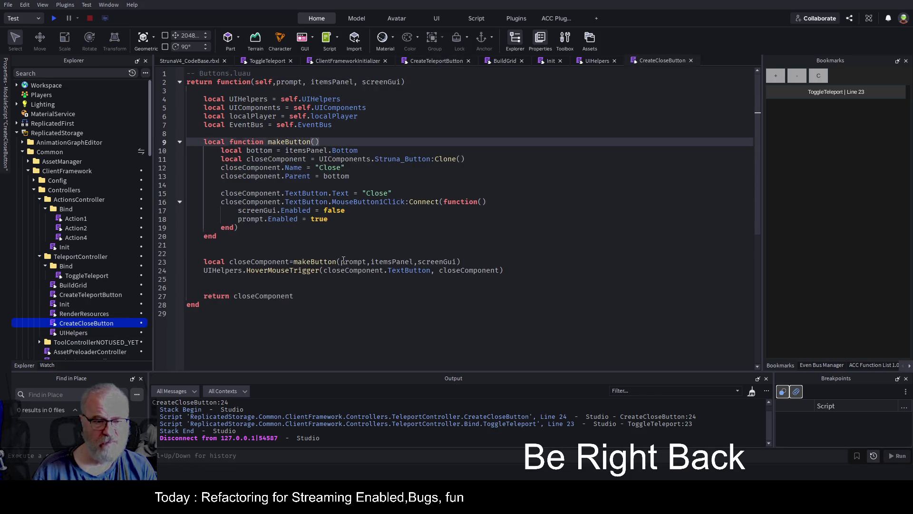
{"action": "left_click_drag", "start_coordinate": [341, 261], "coordinate": [459, 262]}
{"action": "key", "text": "ctrl+c"}
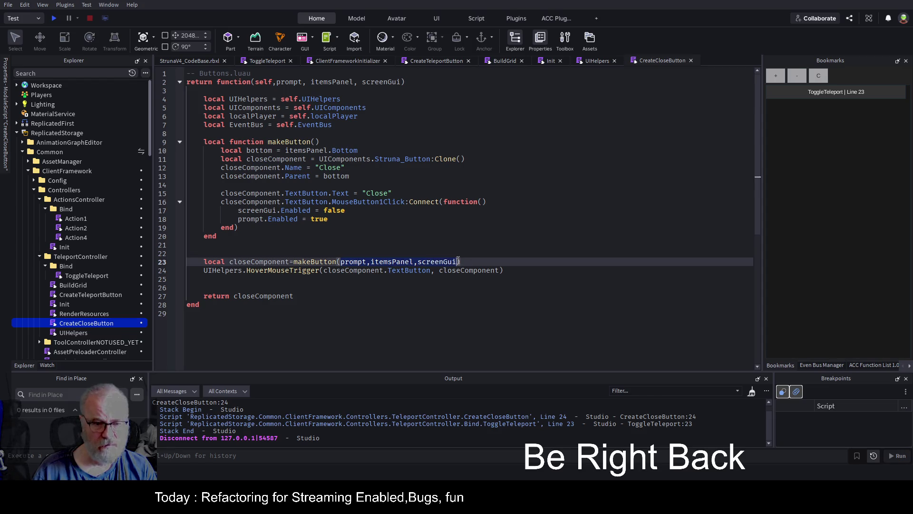
{"action": "left_click", "coordinate": [316, 142]}
{"action": "key", "text": "ctrl+v"}
{"action": "key", "text": "Up"}
{"action": "key", "text": "Up"}
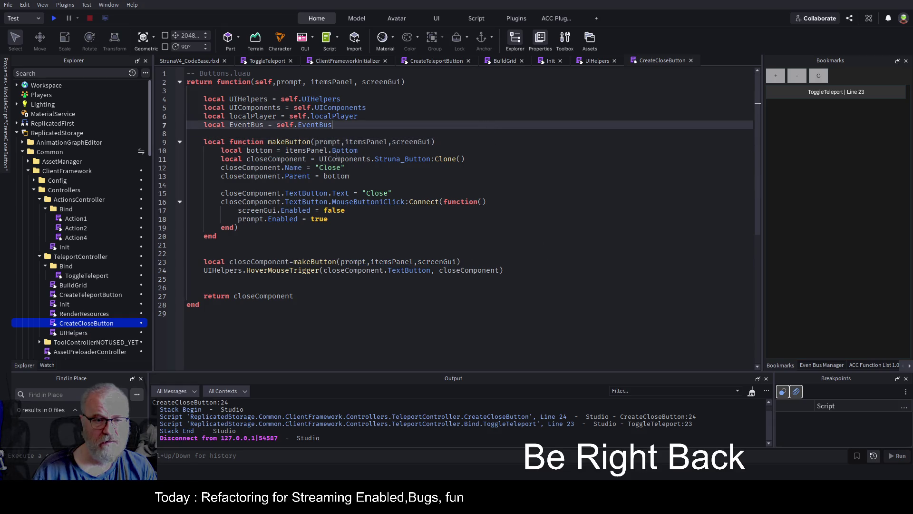
{"action": "key", "text": "ctrl+s"}
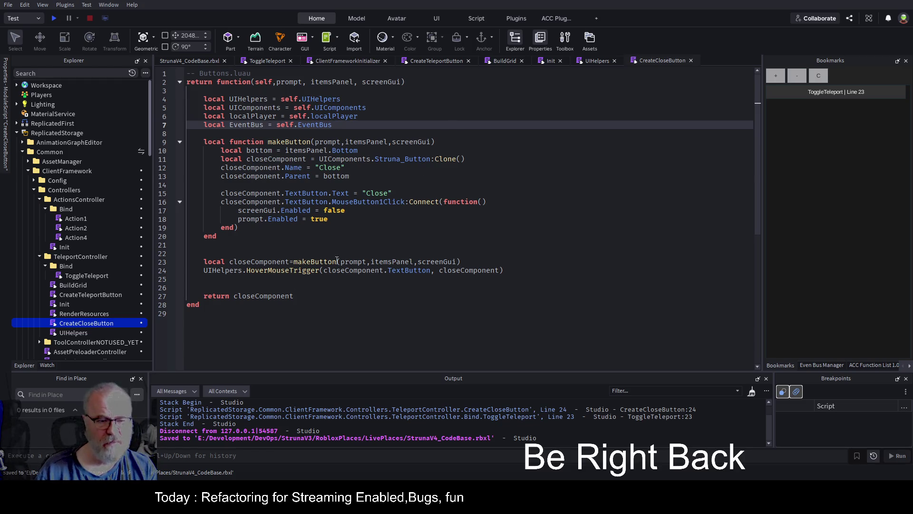
Trace the error by checking HoverMouseTrigger in UIHelpers and its usage in BuildGrid.
{"action": "scroll", "coordinate": [588, 426], "scroll_direction": "up", "scroll_amount": 1}
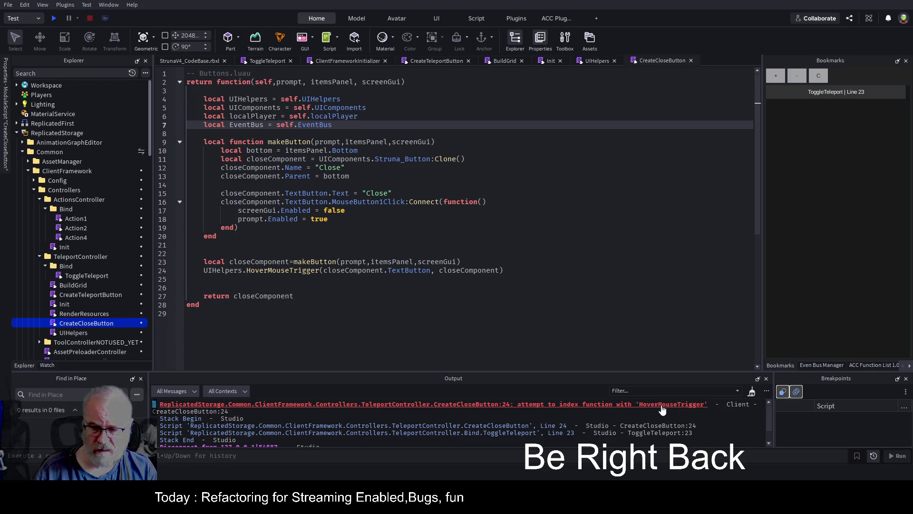
{"action": "left_click", "coordinate": [662, 406]}
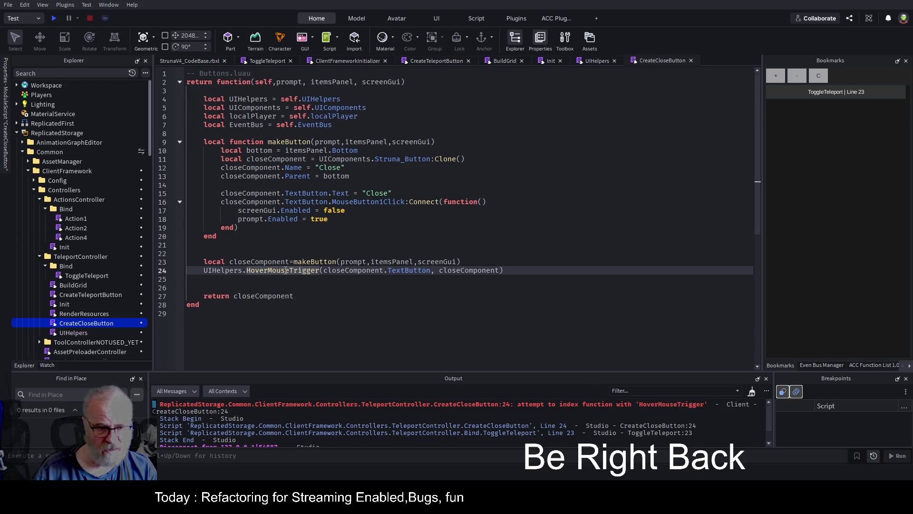
{"action": "double_click", "coordinate": [227, 270]}
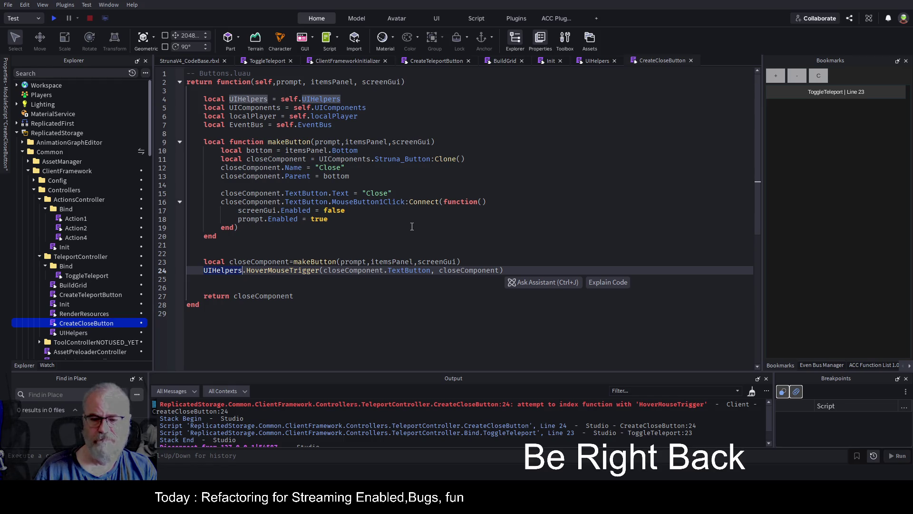
{"action": "left_click", "coordinate": [595, 61]}
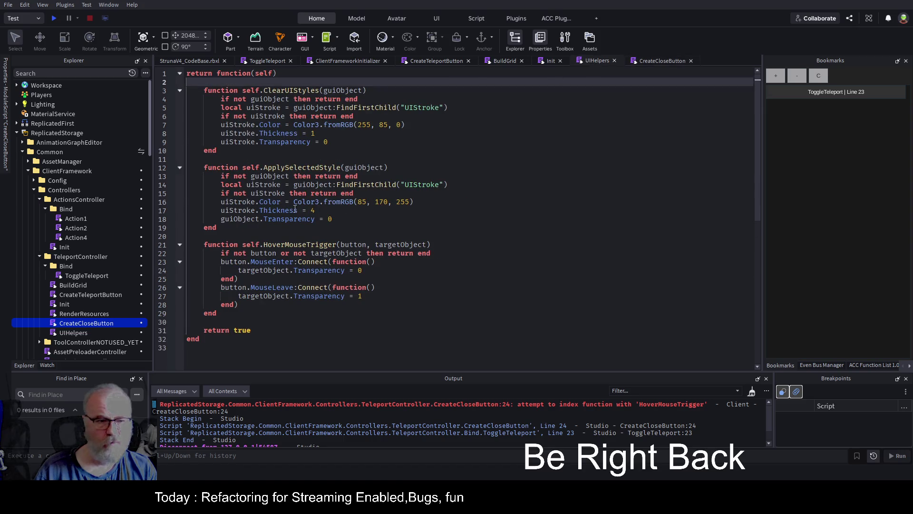
{"action": "left_click", "coordinate": [504, 61]}
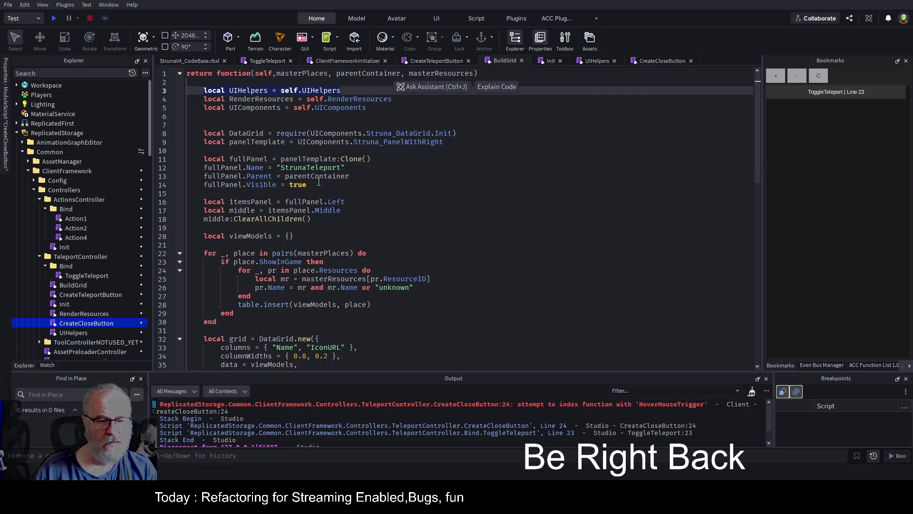
{"action": "left_click", "coordinate": [450, 202]}
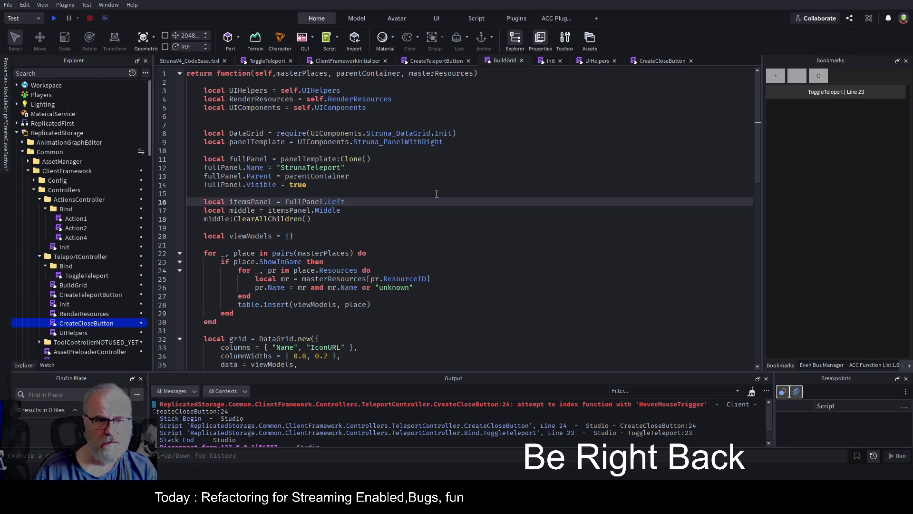
{"action": "scroll", "coordinate": [407, 194], "scroll_direction": "down", "scroll_amount": 4}
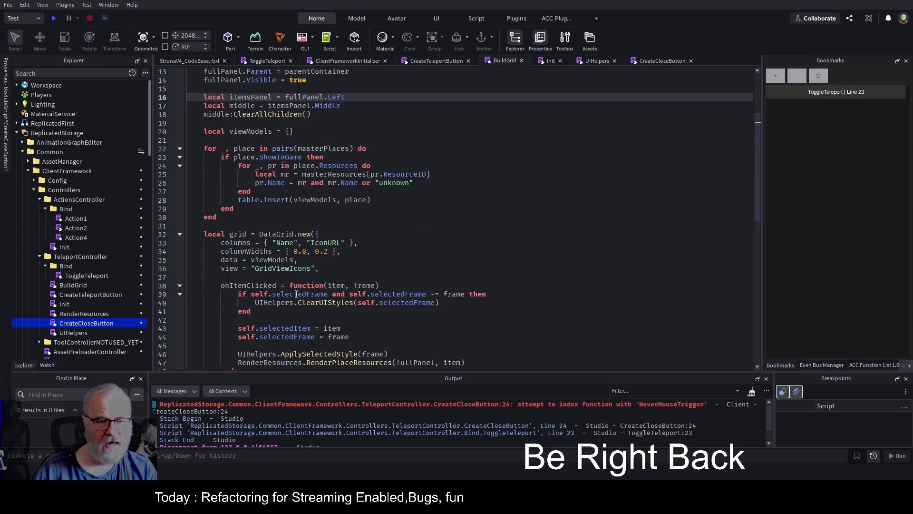
{"action": "scroll", "coordinate": [391, 194], "scroll_direction": "down", "scroll_amount": 3}
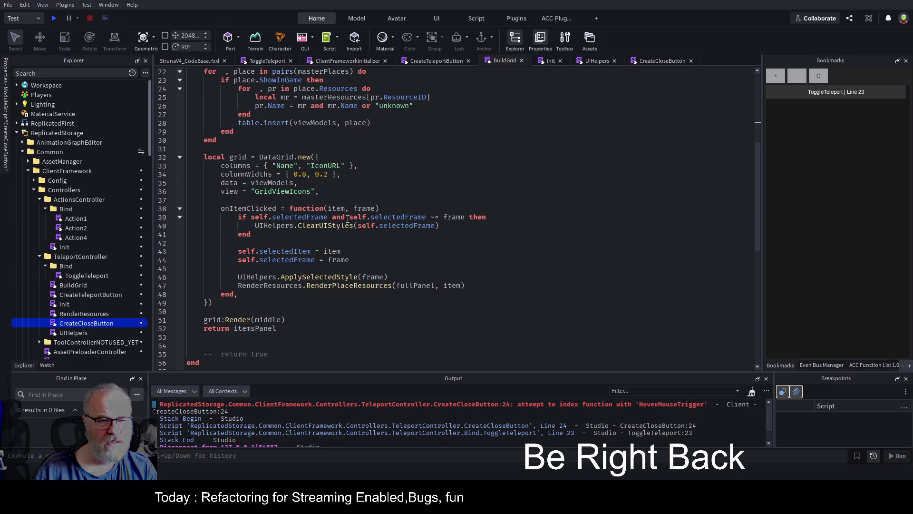
Comment out line 24 of CreateCloseButton with '--' and start a new play test.
{"action": "left_click", "coordinate": [662, 61]}
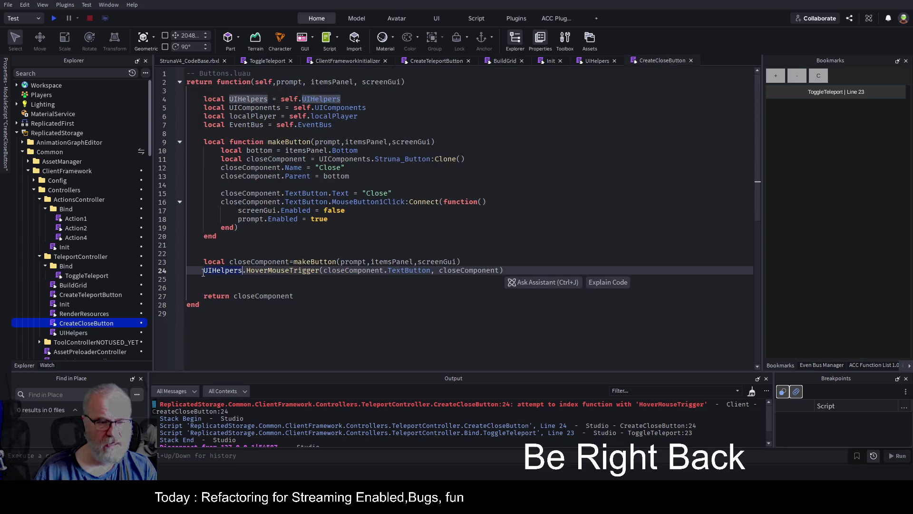
{"action": "left_click", "coordinate": [320, 271]}
{"action": "type", "text": "--"}
{"action": "left_click", "coordinate": [436, 225]}
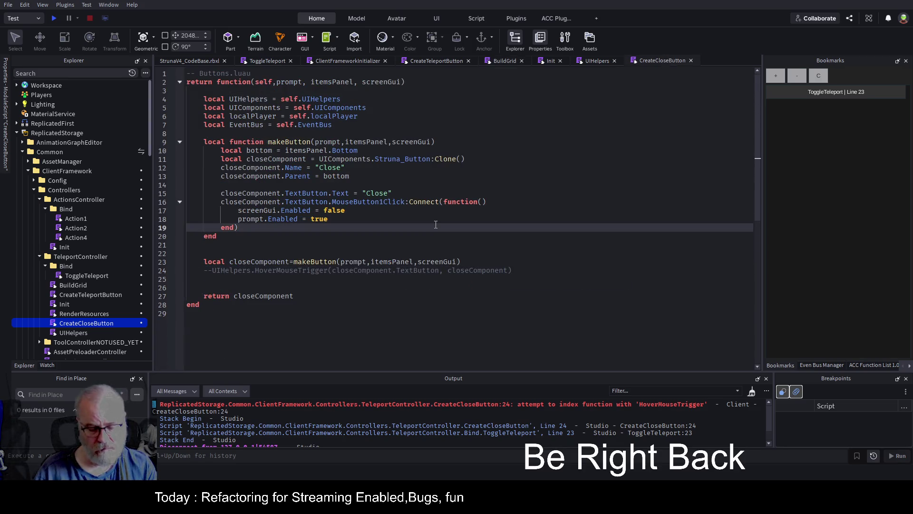
{"action": "left_click", "coordinate": [53, 18]}
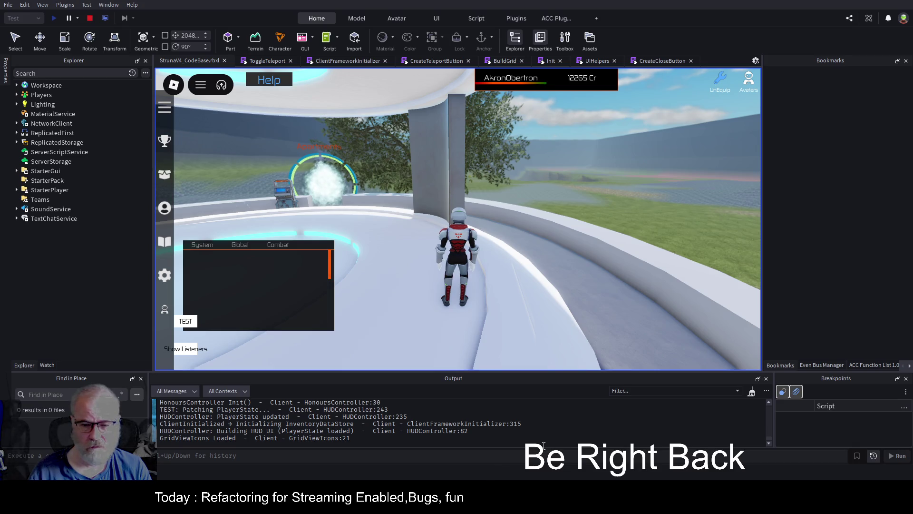
Clear the Output, teleport to Central Province from the ring panel, then stop the test.
{"action": "left_click_drag", "start_coordinate": [564, 438], "coordinate": [561, 431]}
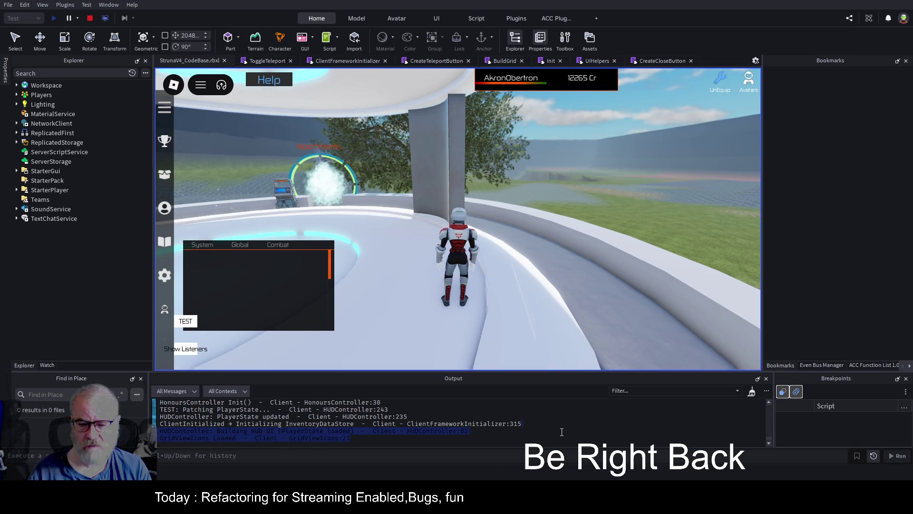
{"action": "left_click", "coordinate": [751, 392]}
{"action": "key", "text": "Left"}
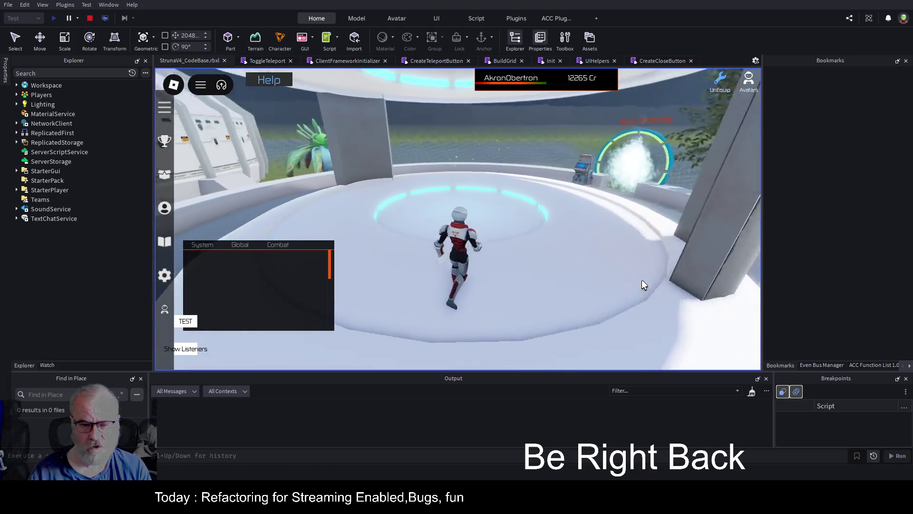
{"action": "key", "text": "e"}
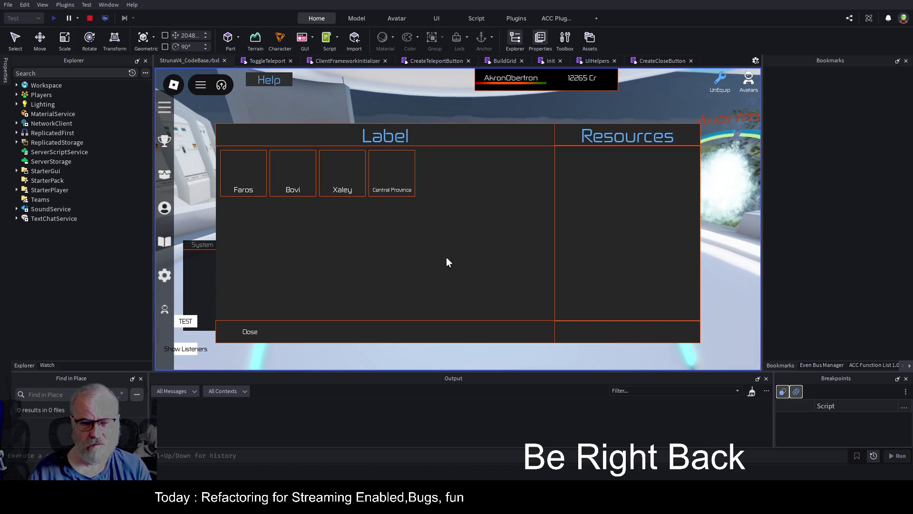
{"action": "left_click", "coordinate": [393, 184]}
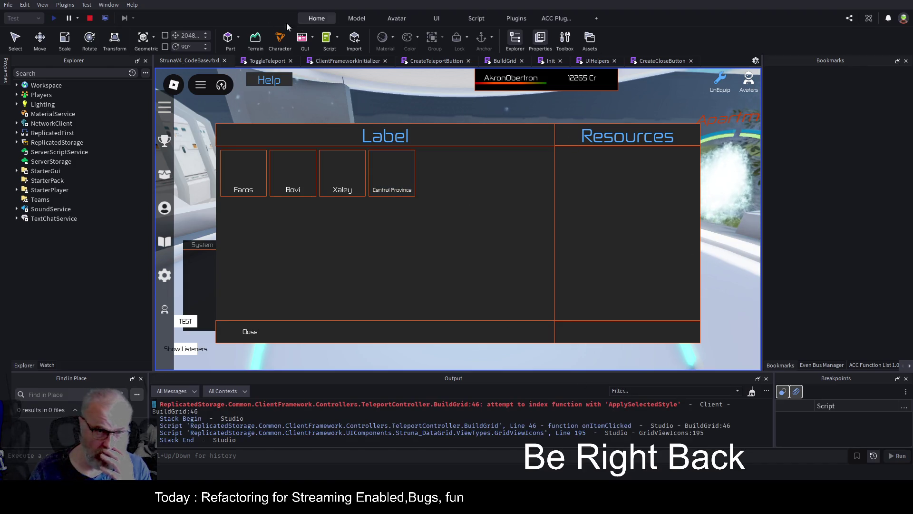
{"action": "left_click", "coordinate": [90, 18]}
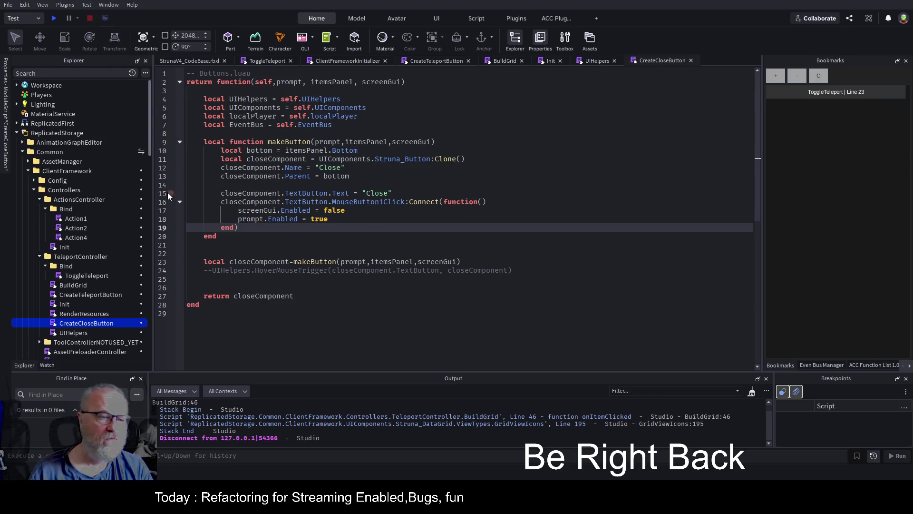
Open UIHelpers and add an empty 'return { }' table below the first line.
{"action": "scroll", "coordinate": [92, 212], "scroll_direction": "down", "scroll_amount": 2}
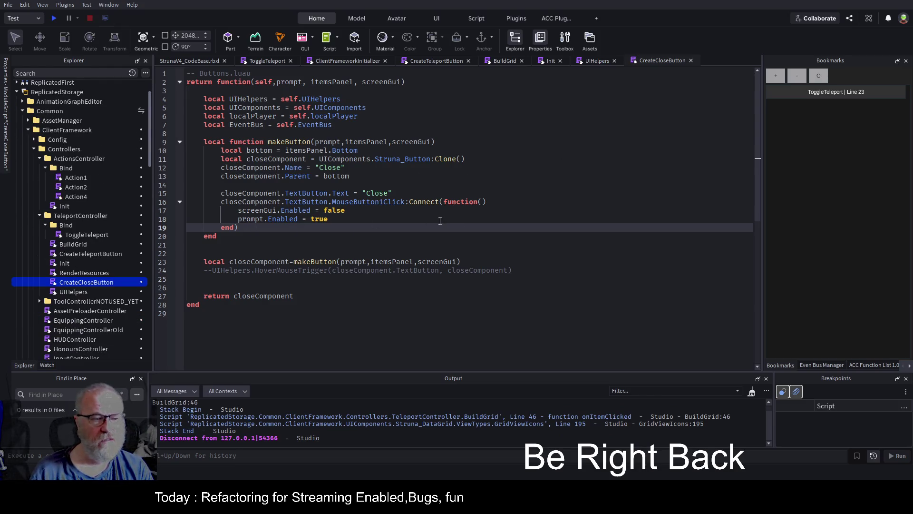
{"action": "double_click", "coordinate": [67, 293]}
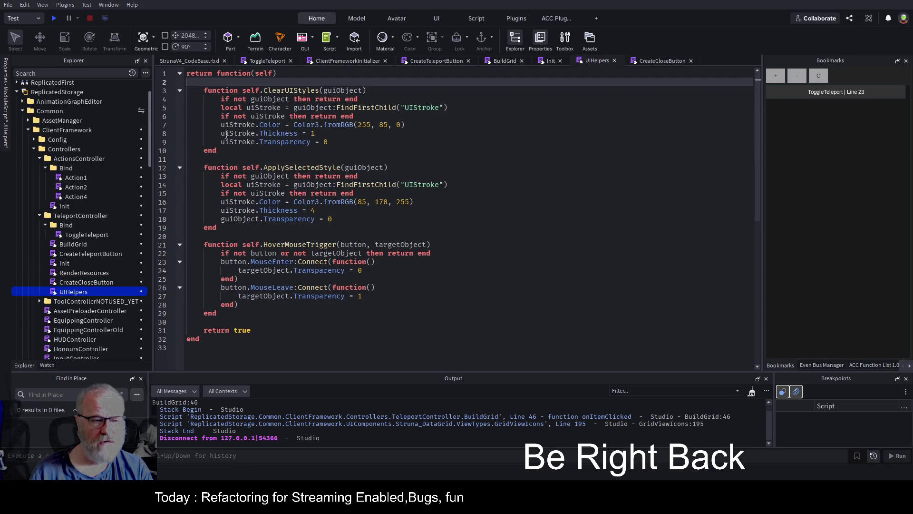
{"action": "mouse_move", "coordinate": [216, 228]}
{"action": "left_mouse_down"}
{"action": "mouse_move", "coordinate": [222, 177]}
{"action": "mouse_move", "coordinate": [204, 168]}
{"action": "mouse_move", "coordinate": [204, 90]}
{"action": "left_mouse_up"}
{"action": "key", "text": "ctrl+c"}
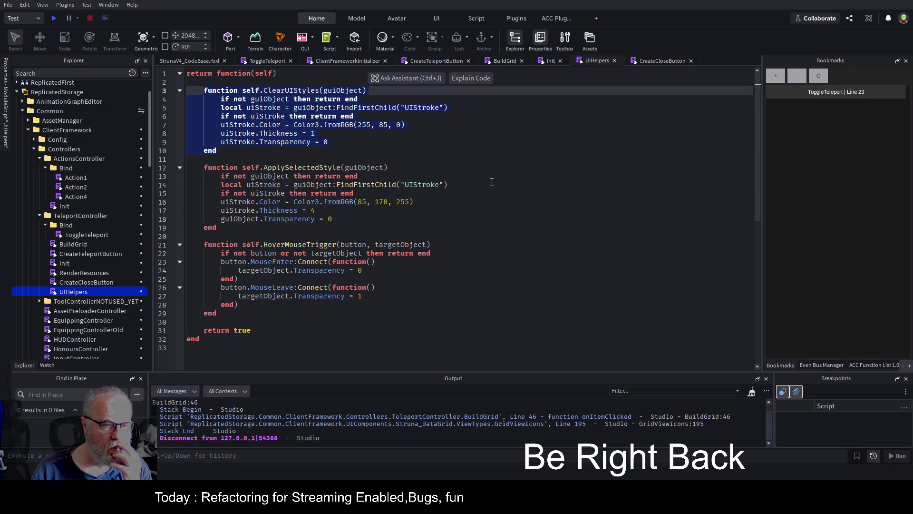
{"action": "left_click", "coordinate": [317, 72]}
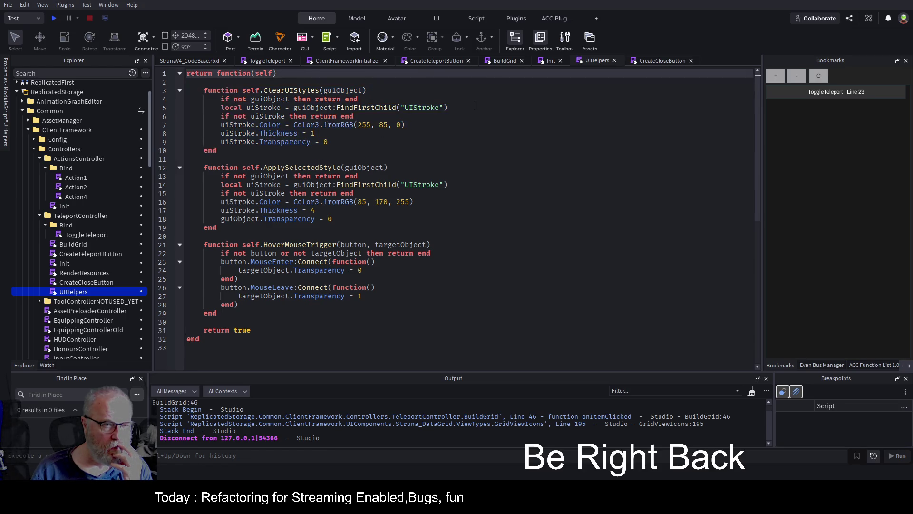
{"action": "key", "text": "Return"}
{"action": "key", "text": "Return"}
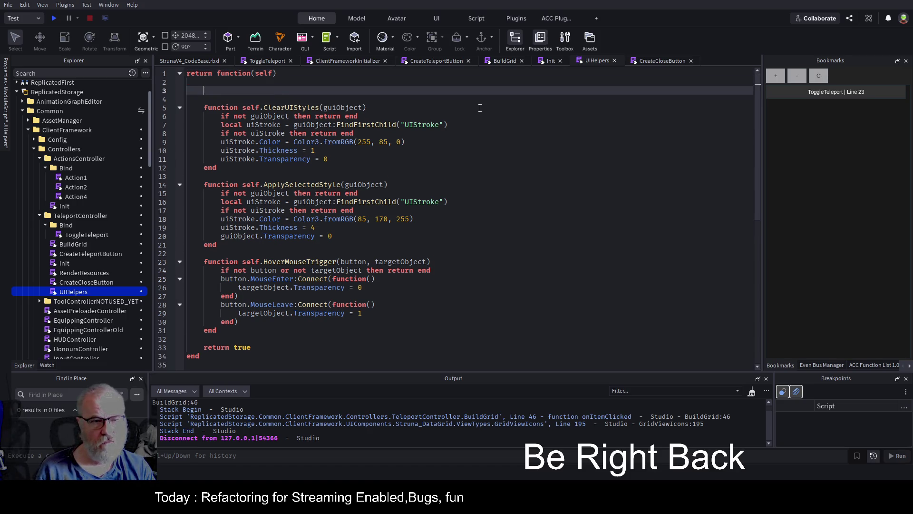
{"action": "type", "text": "return P{"}
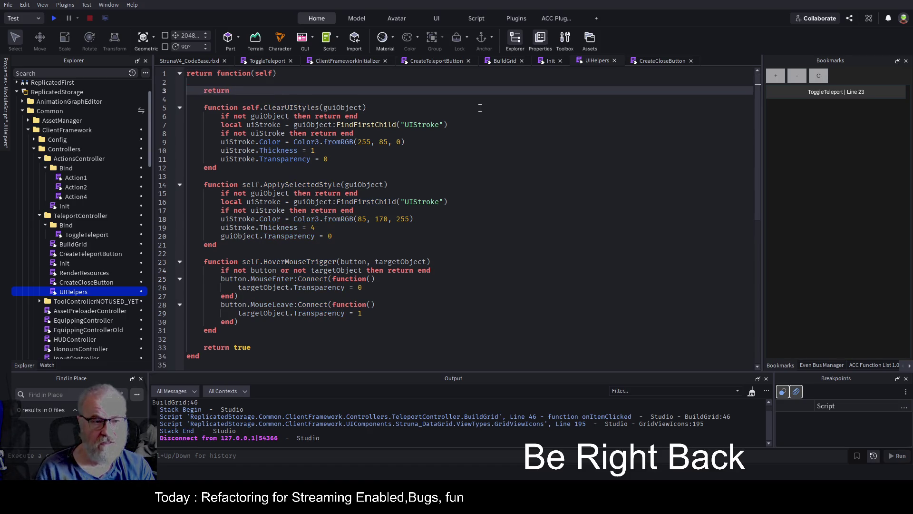
{"action": "key", "text": "BackSpace"}
{"action": "key", "text": "BackSpace"}
{"action": "type", "text": "{"}
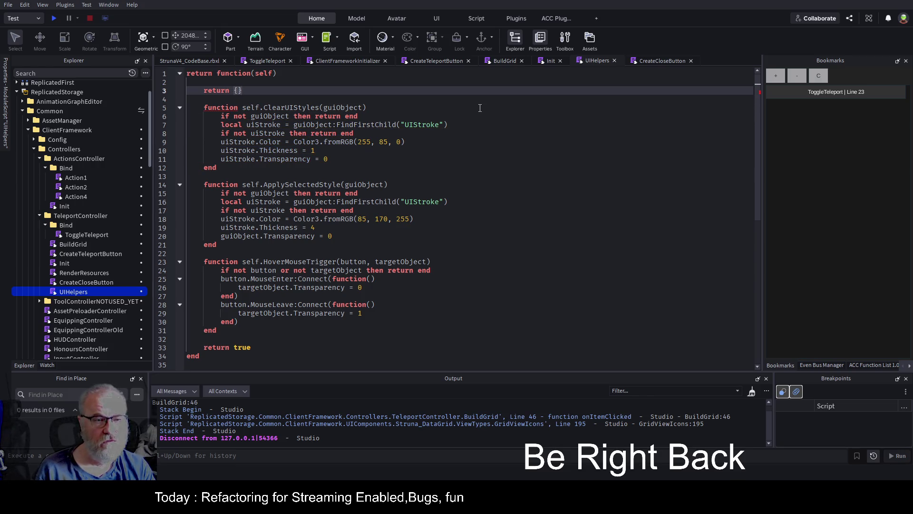
{"action": "key", "text": "Return"}
{"action": "key", "text": "Return"}
{"action": "key", "text": "Up"}
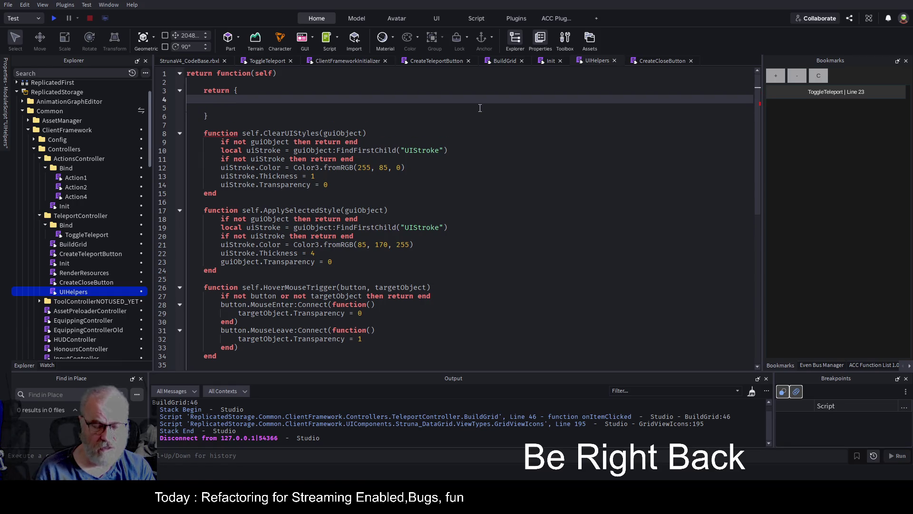
Add a ClearStyles= table entry holding the copied ClearUIStyles function.
{"action": "type", "text": "Clea"}
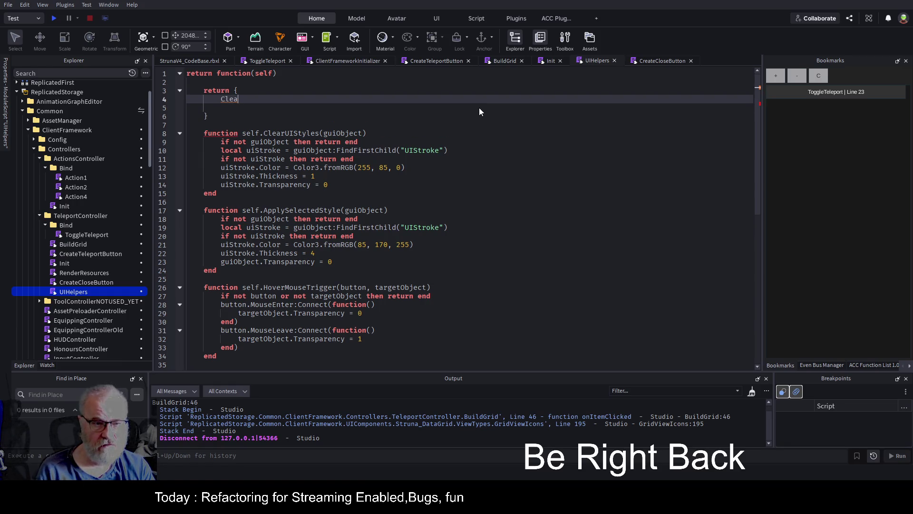
{"action": "type", "text": "r"}
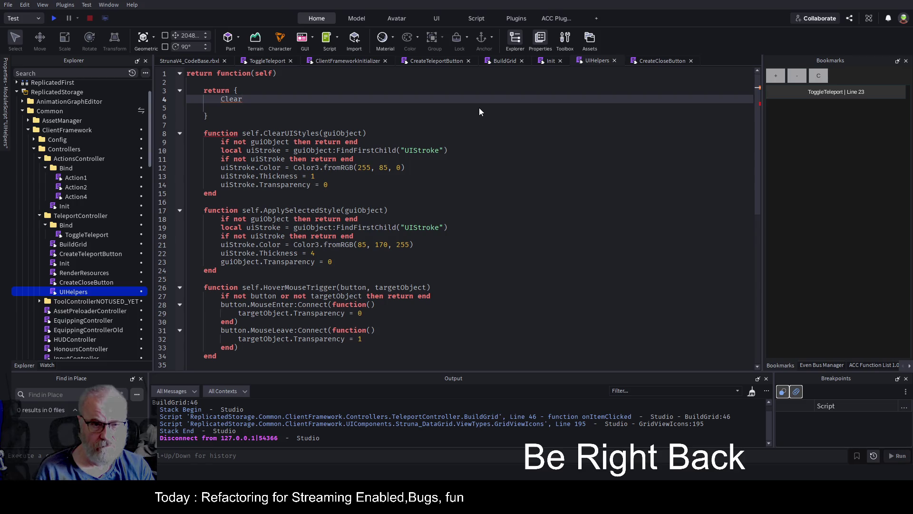
{"action": "type", "text": "U"}
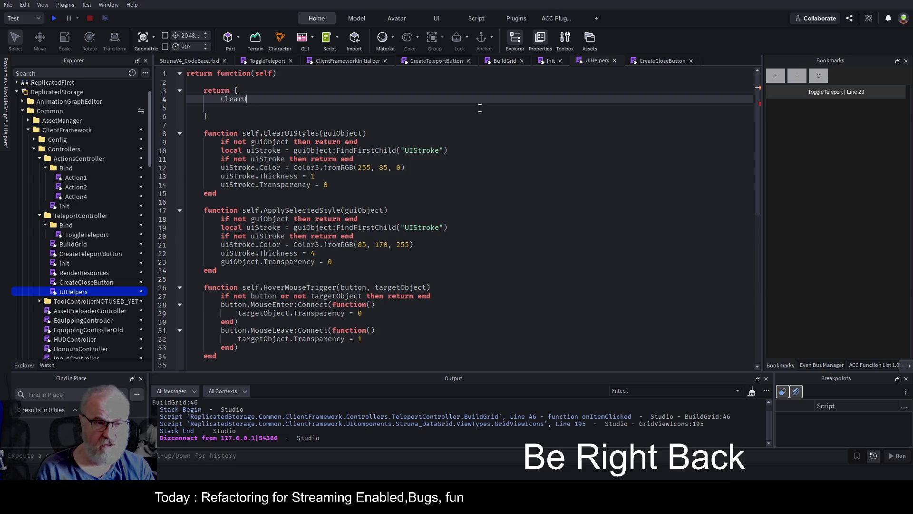
{"action": "key", "text": "BackSpace"}
{"action": "type", "text": "Styles"}
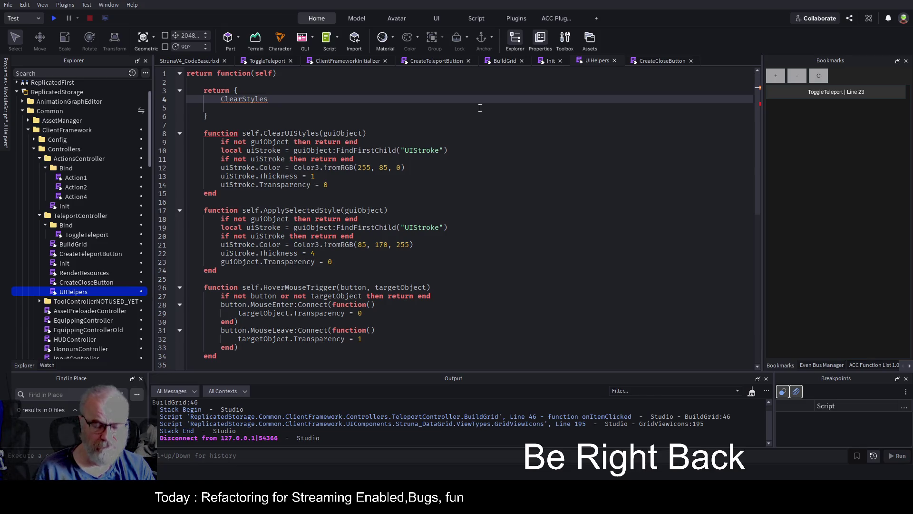
{"action": "type", "text": "()"}
{"action": "type", "text": "guiObjec"}
{"action": "type", "text": "t"}
{"action": "key", "text": "Right"}
{"action": "key", "text": "BackSpace"}
{"action": "key", "text": "BackSpace"}
{"action": "key", "text": "BackSpace"}
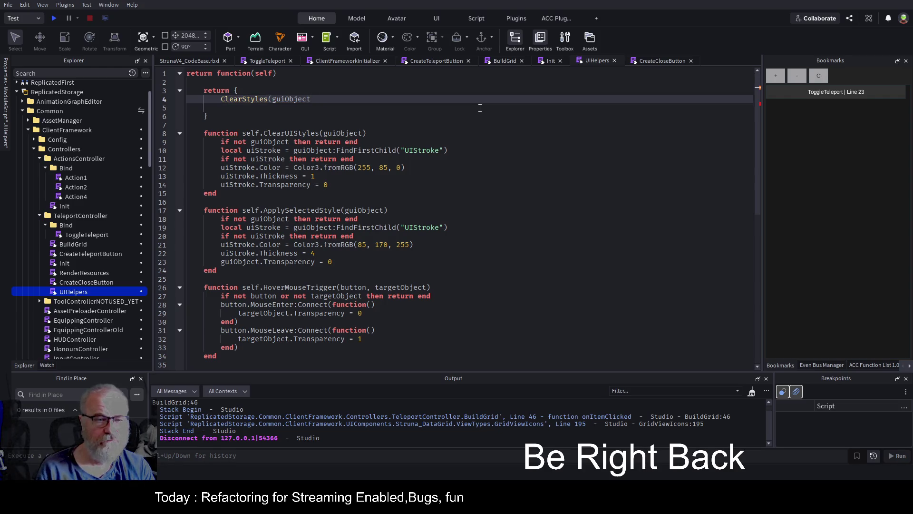
{"action": "type", "text": "="}
{"action": "key", "text": "Return"}
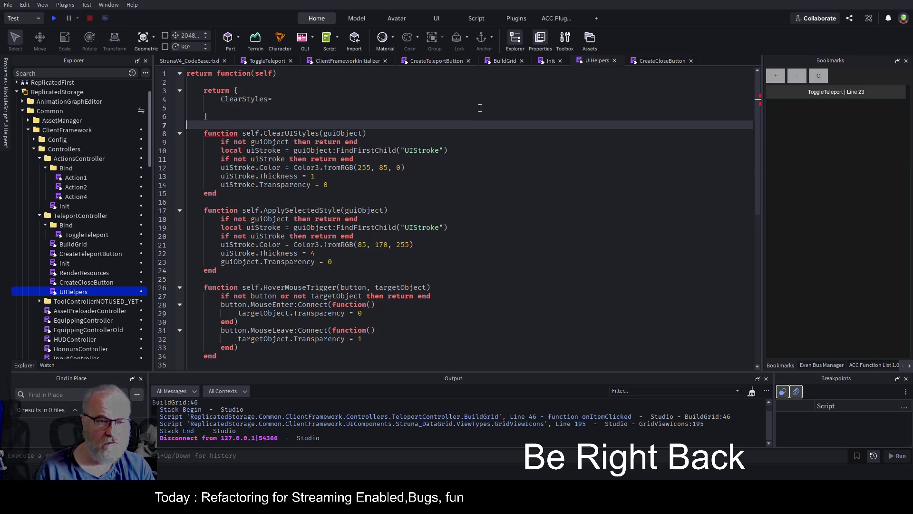
{"action": "key", "text": "Down"}
{"action": "key", "text": "Down"}
{"action": "key", "text": "Down"}
{"action": "key", "text": "Home"}
{"action": "key", "text": "shift+Down"}
{"action": "key", "text": "shift+Down"}
{"action": "key", "text": "shift+Down"}
{"action": "key", "text": "shift+Down"}
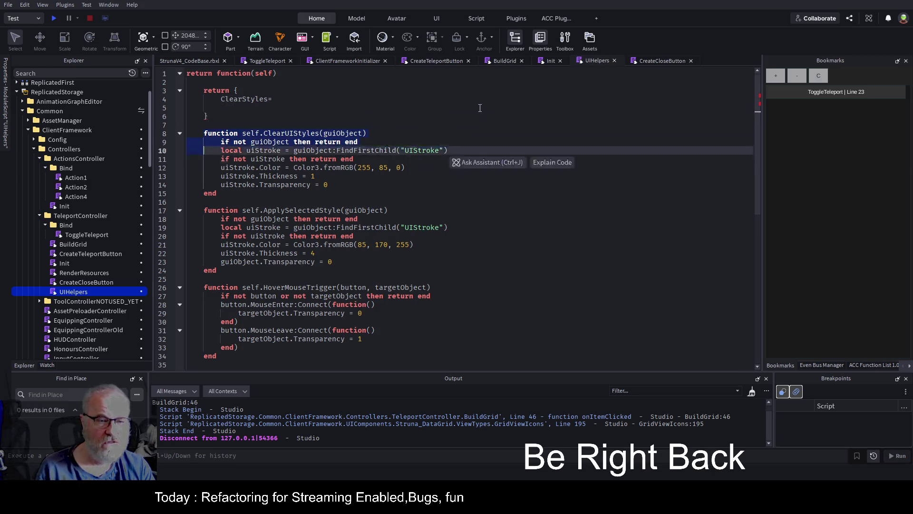
{"action": "key", "text": "Up"}
{"action": "key", "text": "Up"}
{"action": "key", "text": "Up"}
{"action": "key", "text": "Up"}
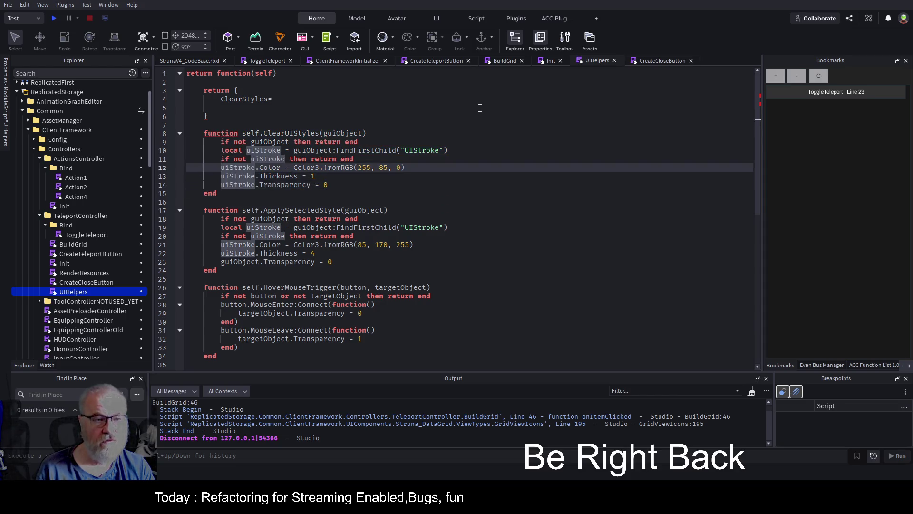
{"action": "key", "text": "Up"}
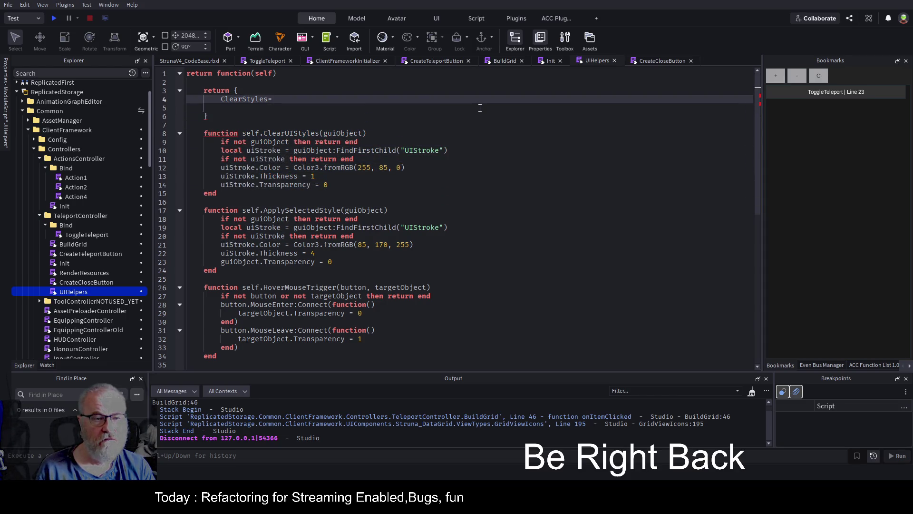
{"action": "key", "text": "ctrl+v"}
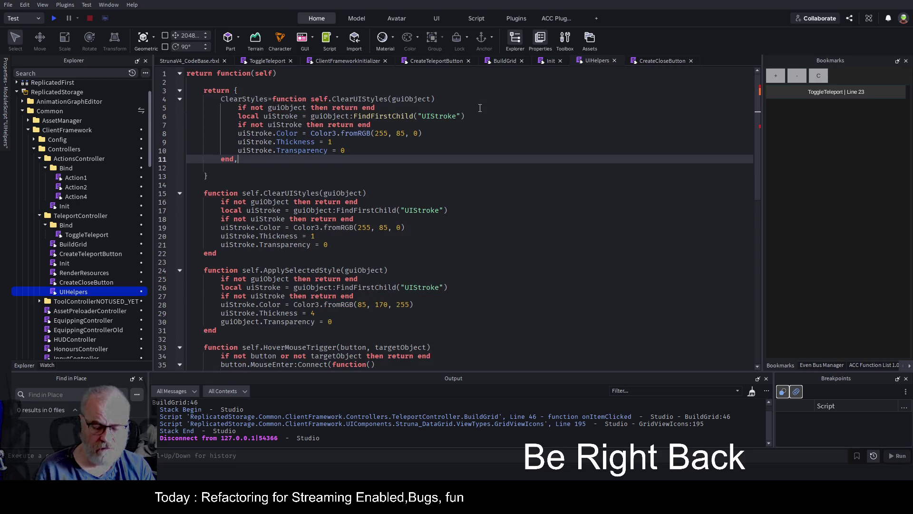
{"action": "type", "text": ","}
{"action": "key", "text": "Return"}
Add an ApplySelectedStyle = entry holding the copied ApplySelectedStyle function.
{"action": "type", "text": "ApplySelectedStyle ="}
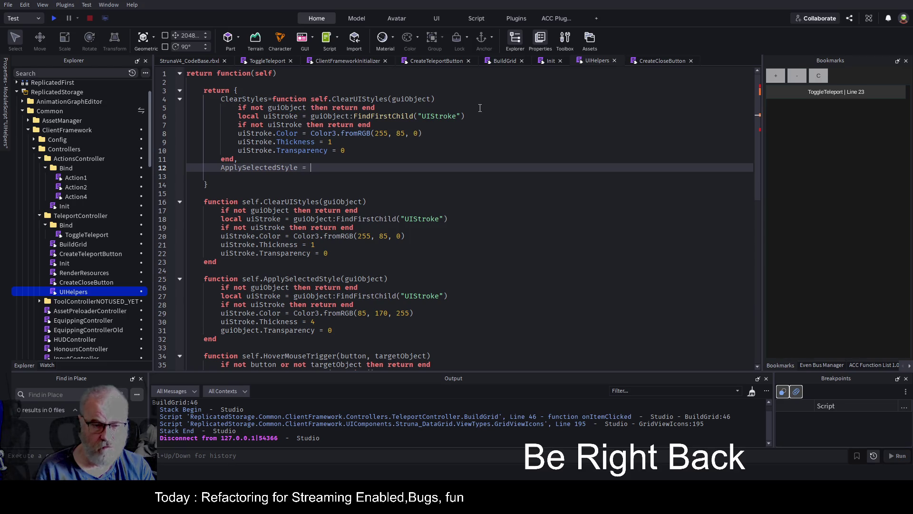
{"action": "key", "text": "Down"}
{"action": "key", "text": "Down"}
{"action": "key", "text": "Down"}
{"action": "key", "text": "Home"}
{"action": "key", "text": "shift+Down"}
{"action": "key", "text": "shift+Down"}
{"action": "key", "text": "shift+Down"}
{"action": "key", "text": "shift+End"}
{"action": "key", "text": "ctrl+c"}
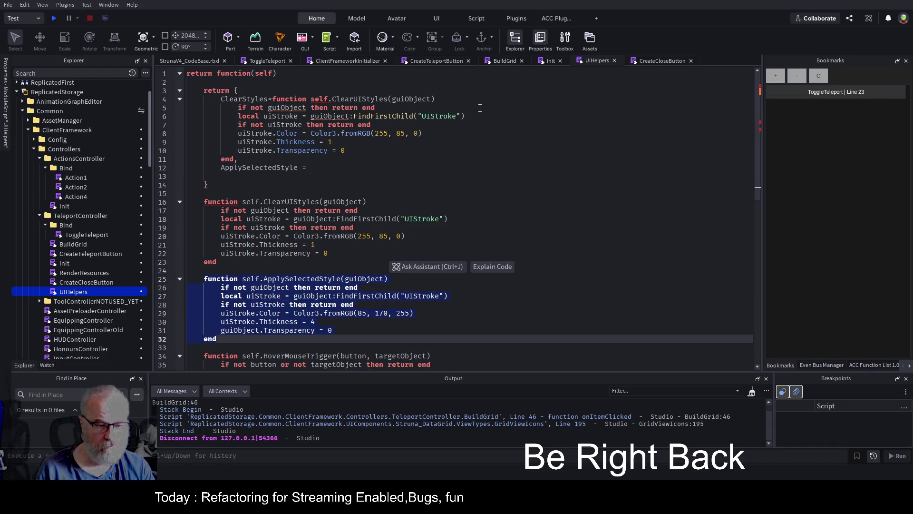
{"action": "key", "text": "Up"}
{"action": "key", "text": "Up"}
{"action": "key", "text": "Up"}
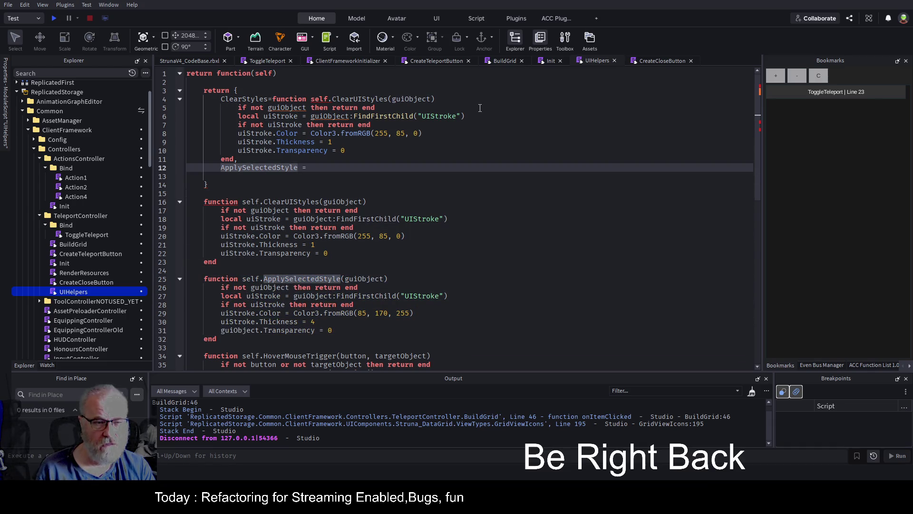
{"action": "key", "text": "ctrl+v"}
{"action": "key", "text": "Down"}
{"action": "key", "text": "Down"}
{"action": "key", "text": "Down"}
{"action": "key", "text": "Up"}
Comment out the original ClearUIStyles and ApplySelectedStyle definitions with Ctrl+/.
{"action": "key", "text": "shift+Down"}
{"action": "key", "text": "shift+Down"}
{"action": "key", "text": "shift+Down"}
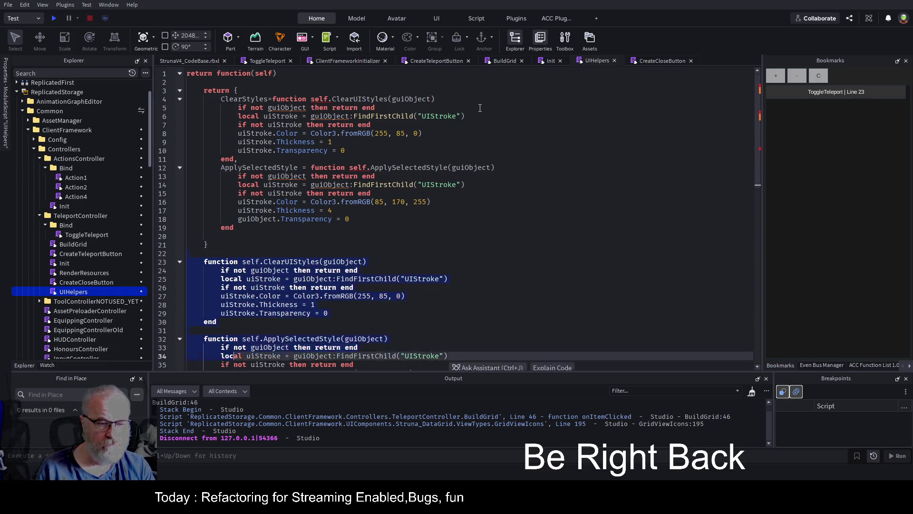
{"action": "key", "text": "shift+Up"}
{"action": "key", "text": "ctrl+slash"}
{"action": "key", "text": "Up"}
{"action": "key", "text": "Up"}
{"action": "key", "text": "Up"}
{"action": "key", "text": "Up"}
{"action": "key", "text": "Up"}
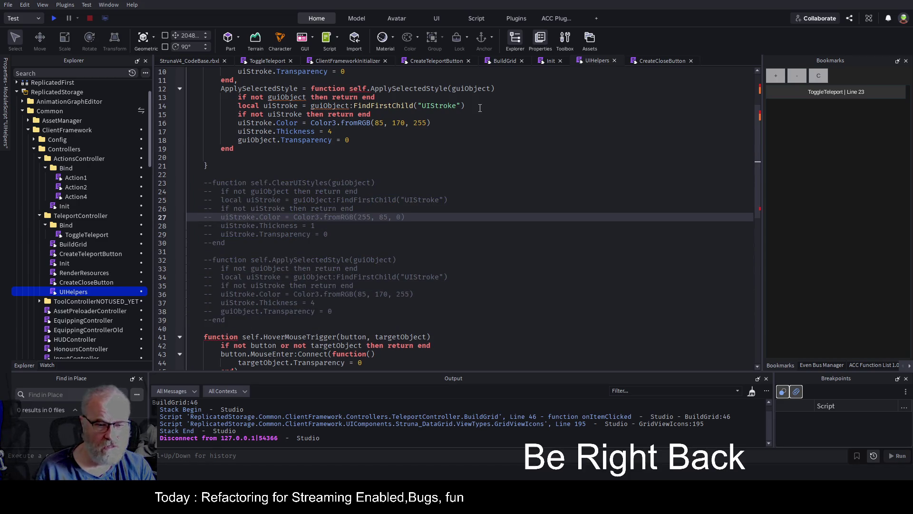
{"action": "key", "text": "Up"}
{"action": "key", "text": "Up"}
{"action": "key", "text": "Up"}
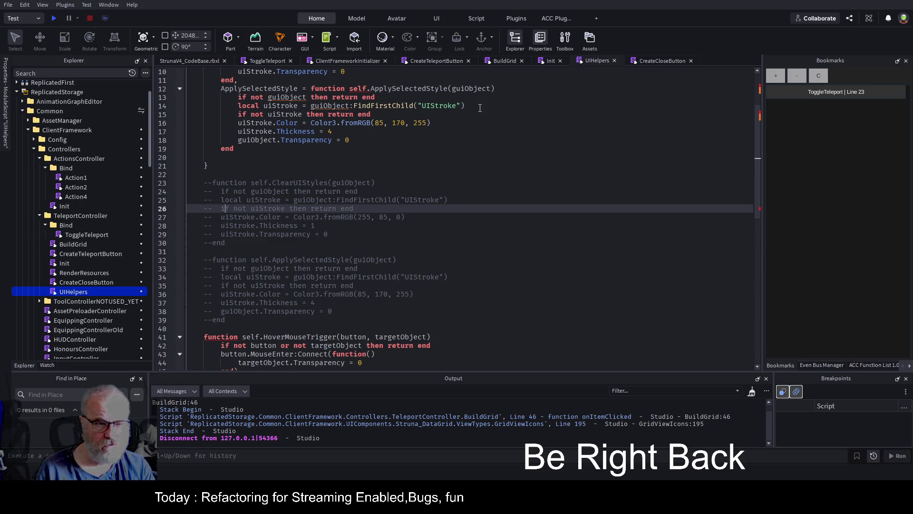
Add a HoverMouseTrigger= entry on line 20 holding the copied hover function.
{"action": "key", "text": "Down"}
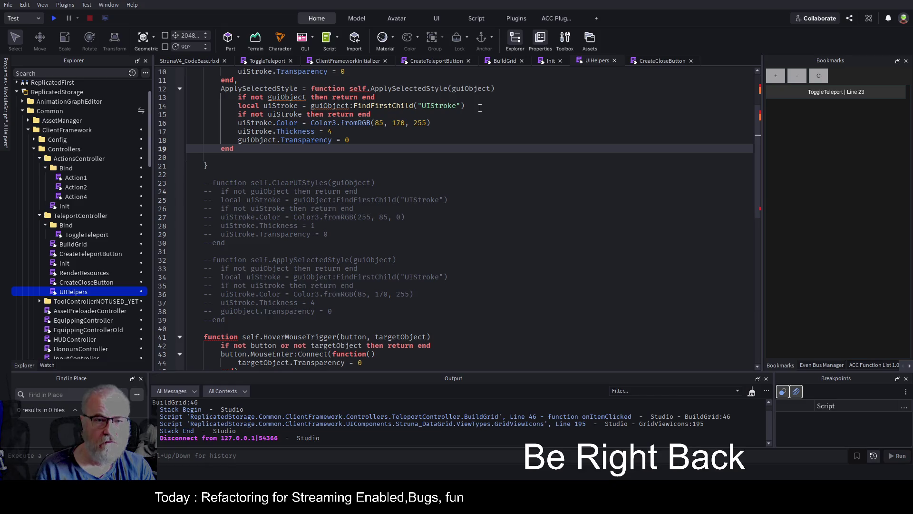
{"action": "type", "text": ","}
{"action": "key", "text": "Return"}
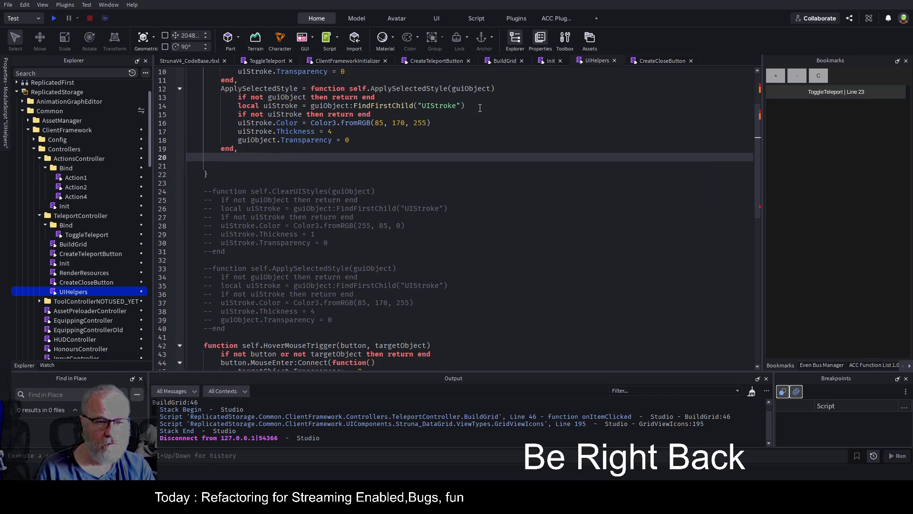
{"action": "type", "text": "Hoi"}
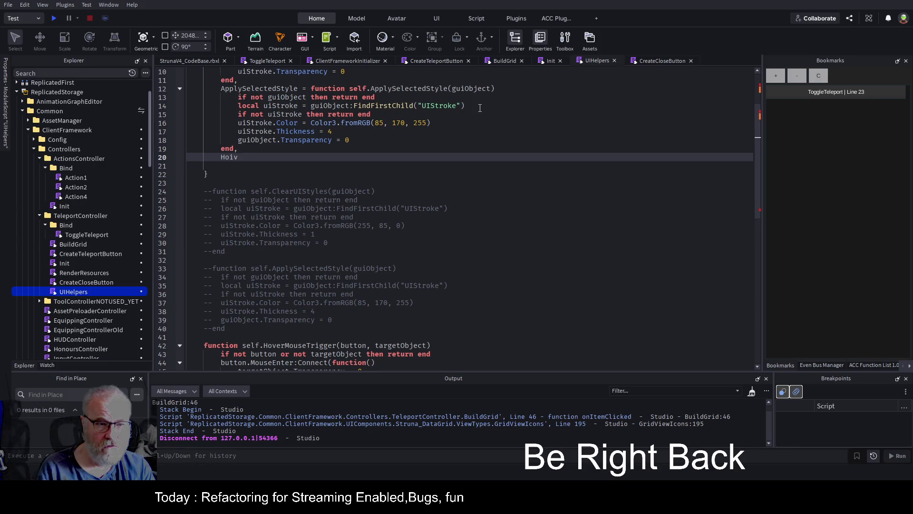
{"action": "key", "text": "BackSpace"}
{"action": "type", "text": "verMou"}
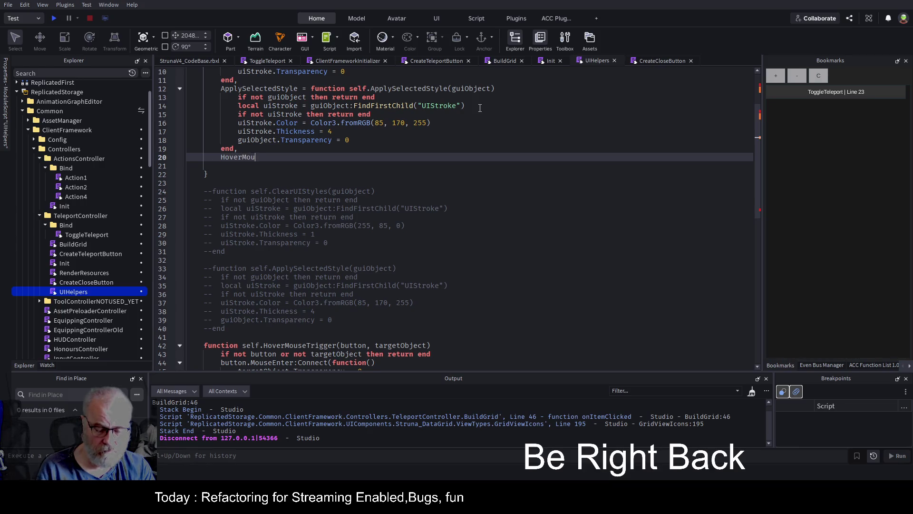
{"action": "type", "text": "seTrigger="}
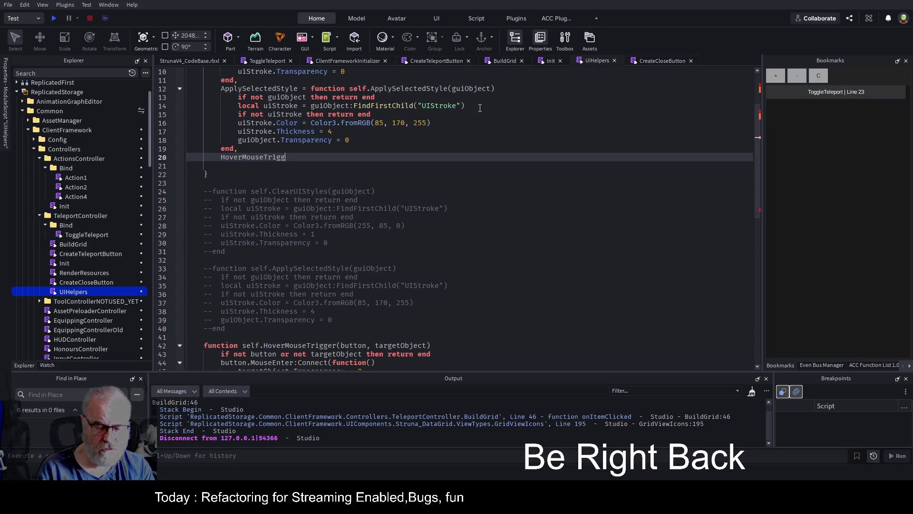
{"action": "key", "text": "Down"}
{"action": "key", "text": "Down"}
{"action": "key", "text": "Down"}
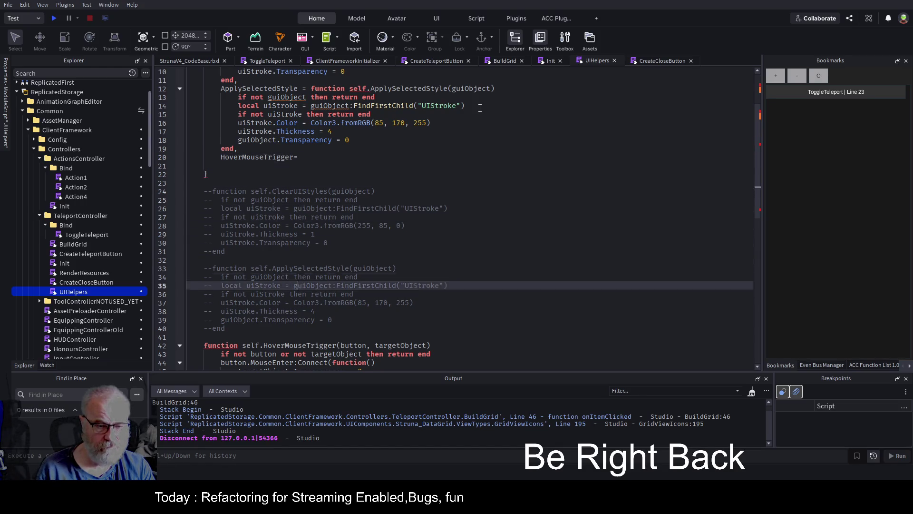
{"action": "key", "text": "Down"}
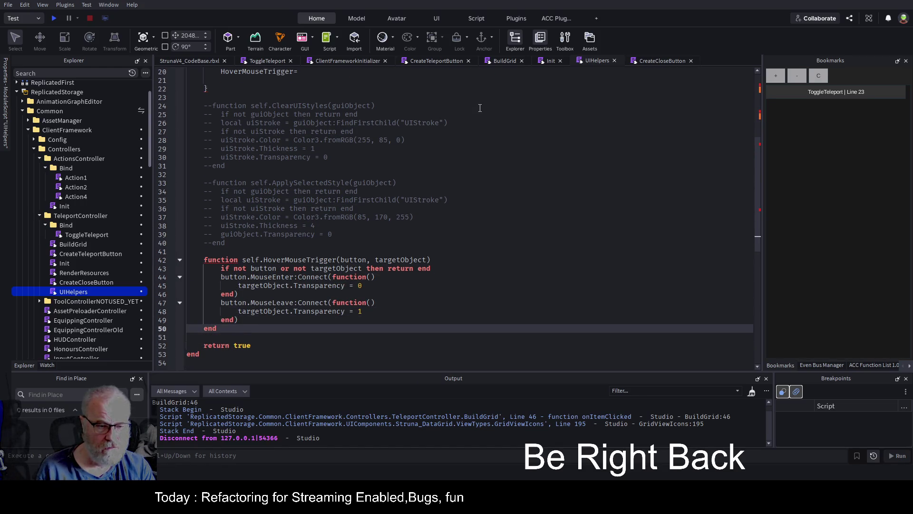
{"action": "key", "text": "shift+Up"}
{"action": "key", "text": "shift+Up"}
{"action": "key", "text": "shift+Up"}
{"action": "key", "text": "ctrl+c"}
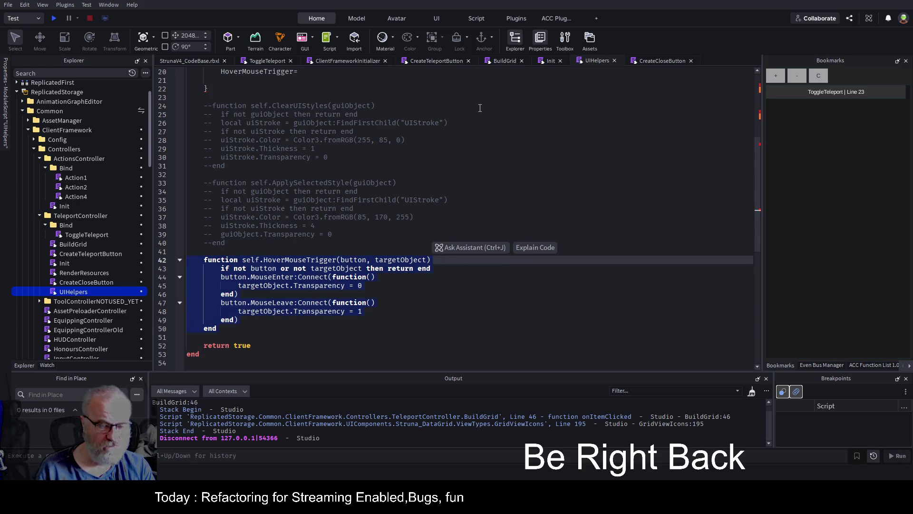
{"action": "key", "text": "Up"}
{"action": "key", "text": "Up"}
{"action": "key", "text": "Up"}
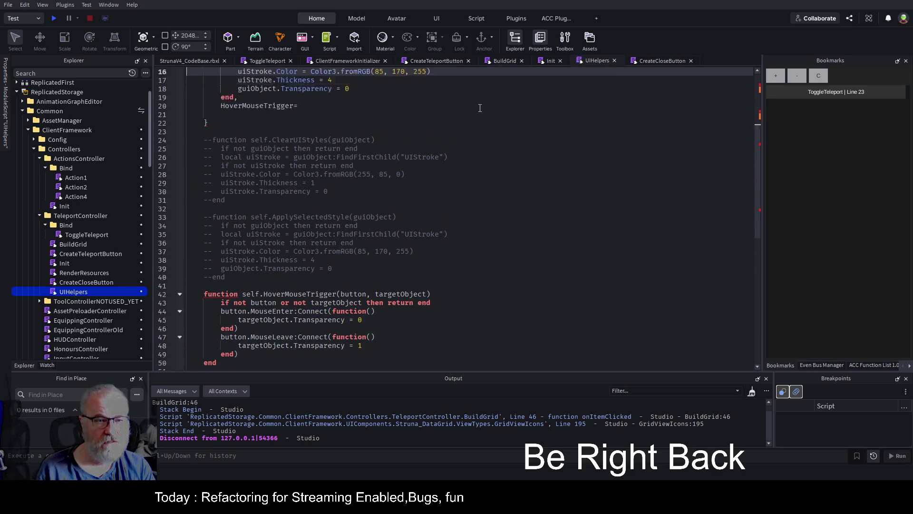
{"action": "key", "text": "Down"}
{"action": "key", "text": "Down"}
{"action": "key", "text": "Down"}
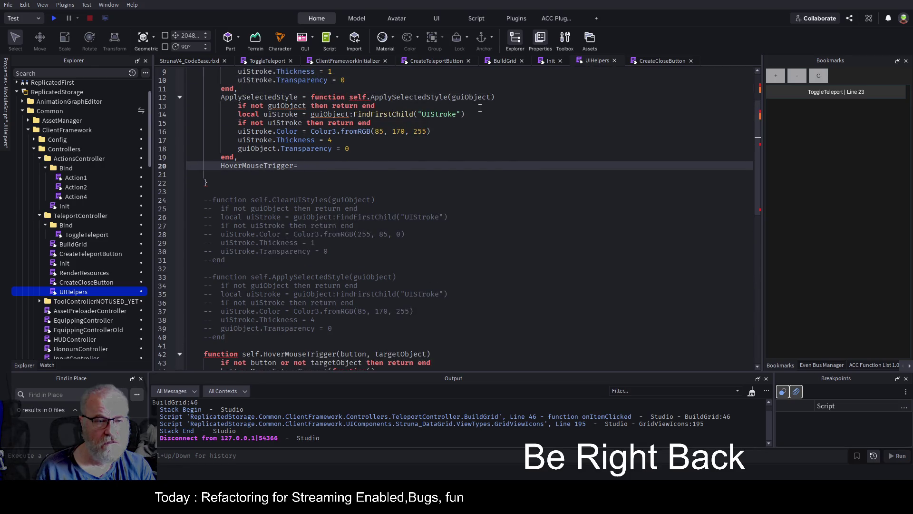
{"action": "key", "text": "ctrl+v"}
Comment out the old standalone HoverMouseTrigger function with Ctrl+/.
{"action": "key", "text": "Down"}
{"action": "key", "text": "Down"}
{"action": "key", "text": "Down"}
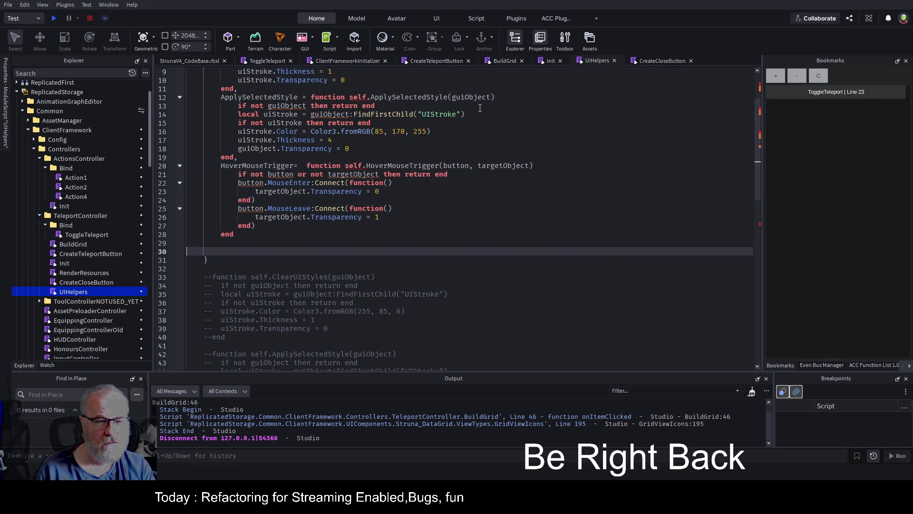
{"action": "key", "text": "Down"}
{"action": "key", "text": "Down"}
{"action": "key", "text": "Up"}
{"action": "key", "text": "Up"}
{"action": "key", "text": "Up"}
{"action": "key", "text": "End"}
{"action": "key", "text": "shift+Up"}
{"action": "key", "text": "shift+Up"}
{"action": "key", "text": "shift+Up"}
{"action": "key", "text": "shift+Home"}
{"action": "key", "text": "shift+Up"}
{"action": "key", "text": "shift+Up"}
{"action": "key", "text": "shift+Up"}
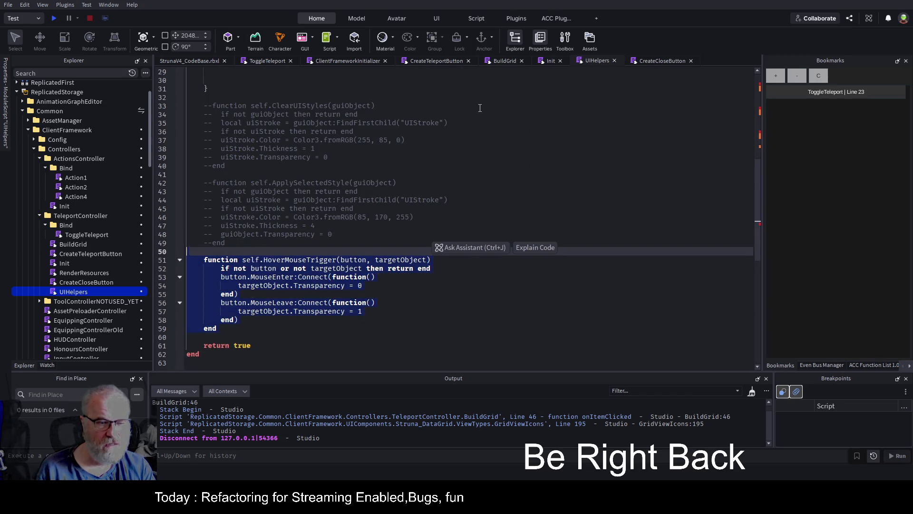
{"action": "key", "text": "ctrl+slash"}
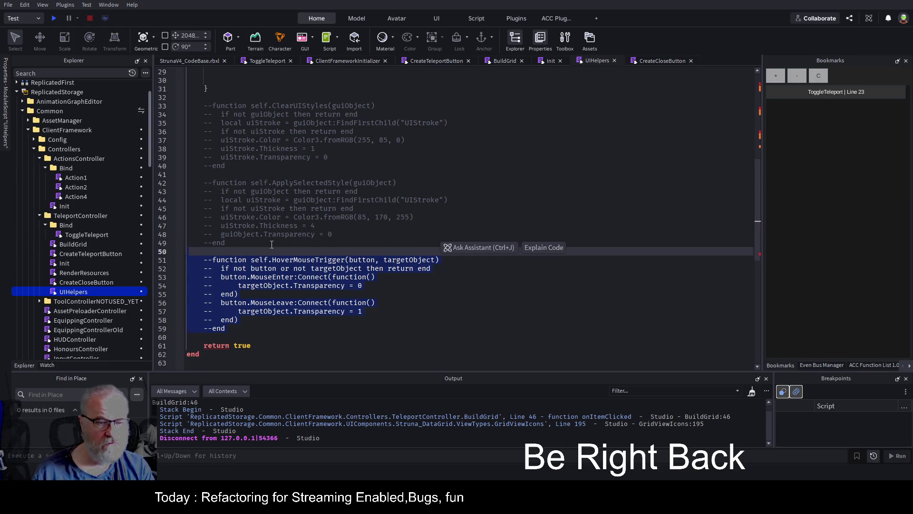
{"action": "key", "text": "Left"}
{"action": "left_click", "coordinate": [209, 348]}
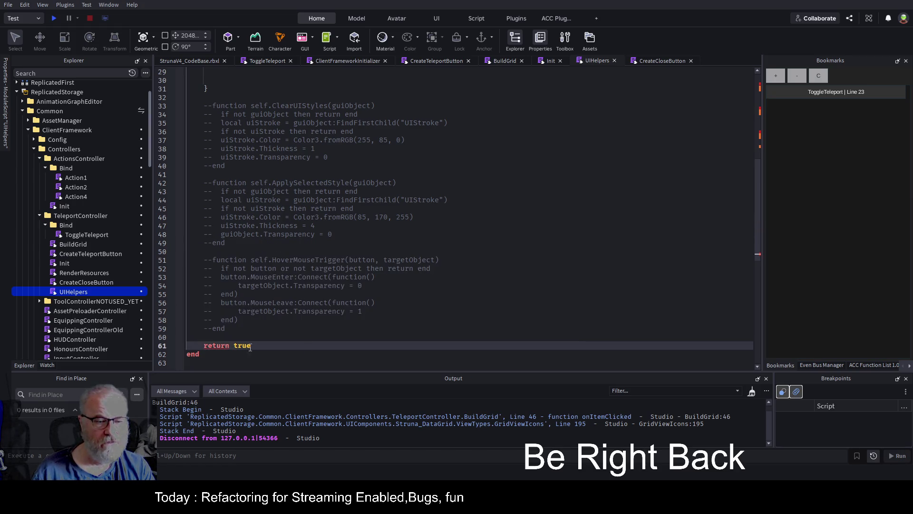
Comment out the 'return true' line and review the returned table's entries.
{"action": "key", "text": "ctrl+slash"}
{"action": "left_click", "coordinate": [516, 226]}
{"action": "scroll", "coordinate": [517, 224], "scroll_direction": "up", "scroll_amount": 9}
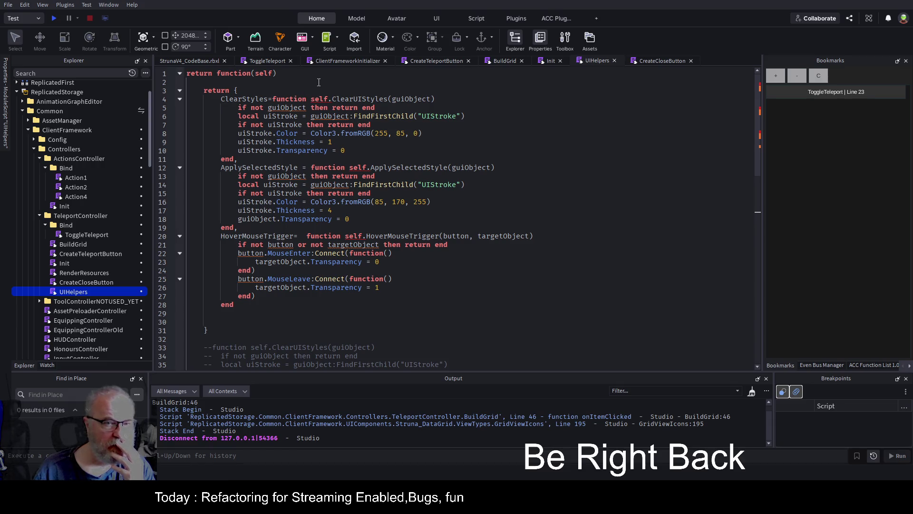
{"action": "left_click", "coordinate": [234, 91]}
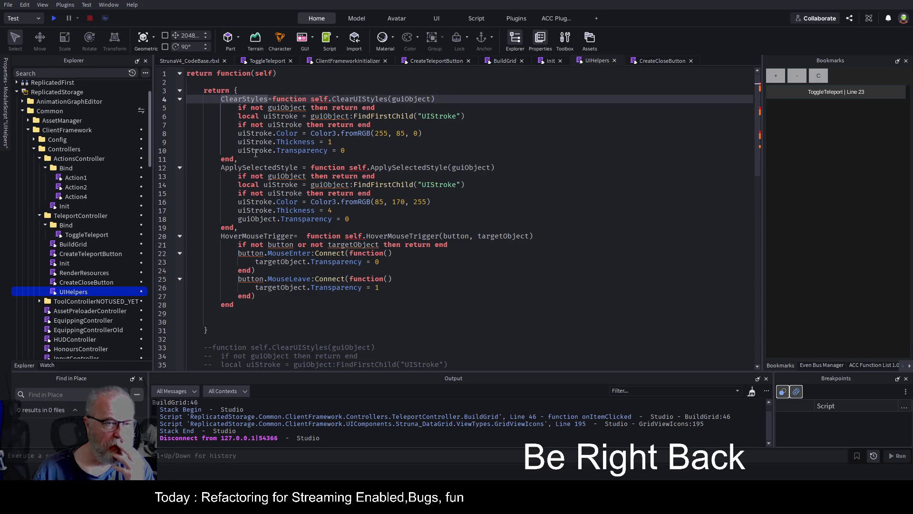
{"action": "left_click", "coordinate": [252, 167]}
{"action": "left_click", "coordinate": [258, 237]}
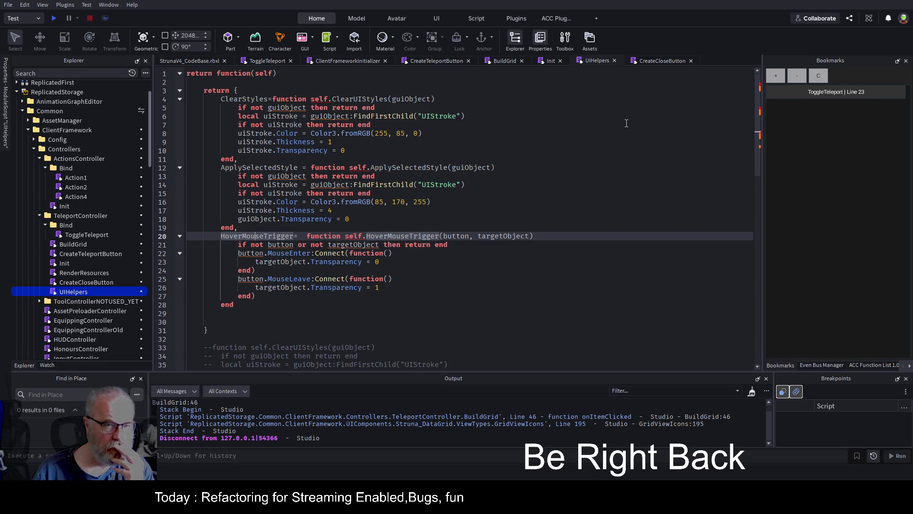
Remove 'self.' from the ClearUIStyles, ApplySelectedStyle and HoverMouseTrigger declarations, then save.
{"action": "double_click", "coordinate": [318, 99]}
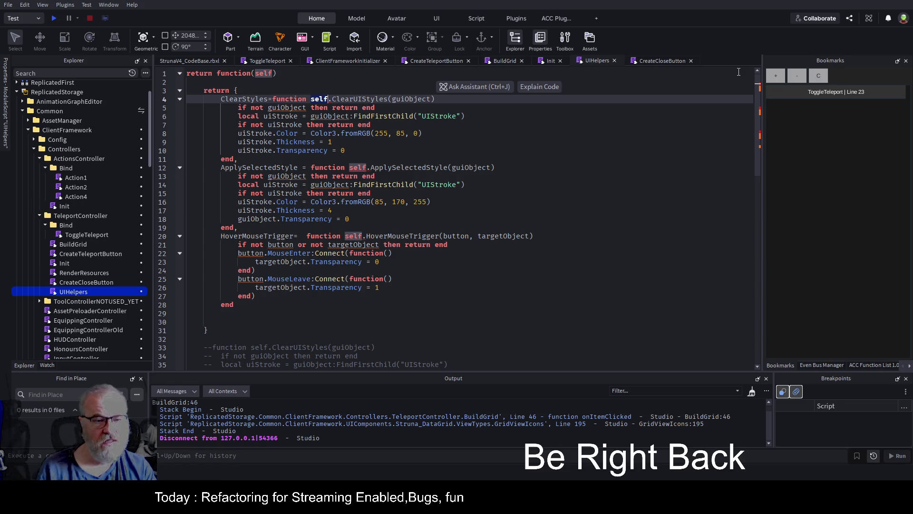
{"action": "key", "text": "Delete"}
{"action": "key", "text": "Delete"}
{"action": "key", "text": "Down"}
{"action": "key", "text": "Down"}
{"action": "key", "text": "Down"}
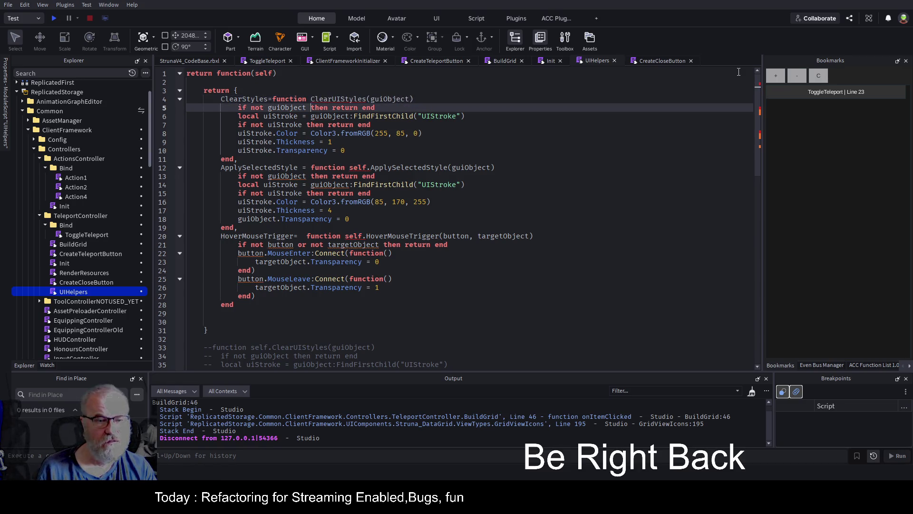
{"action": "key", "text": "BackSpace"}
{"action": "key", "text": "BackSpace"}
{"action": "key", "text": "BackSpace"}
{"action": "key", "text": "Delete"}
{"action": "key", "text": "Down"}
{"action": "key", "text": "Down"}
{"action": "key", "text": "Down"}
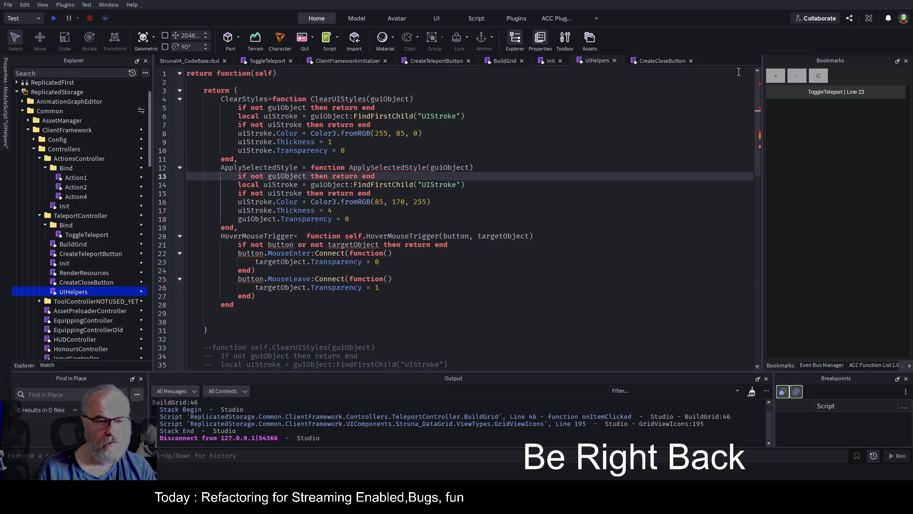
{"action": "key", "text": "BackSpace"}
{"action": "key", "text": "Delete"}
{"action": "key", "text": "Delete"}
{"action": "key", "text": "Delete"}
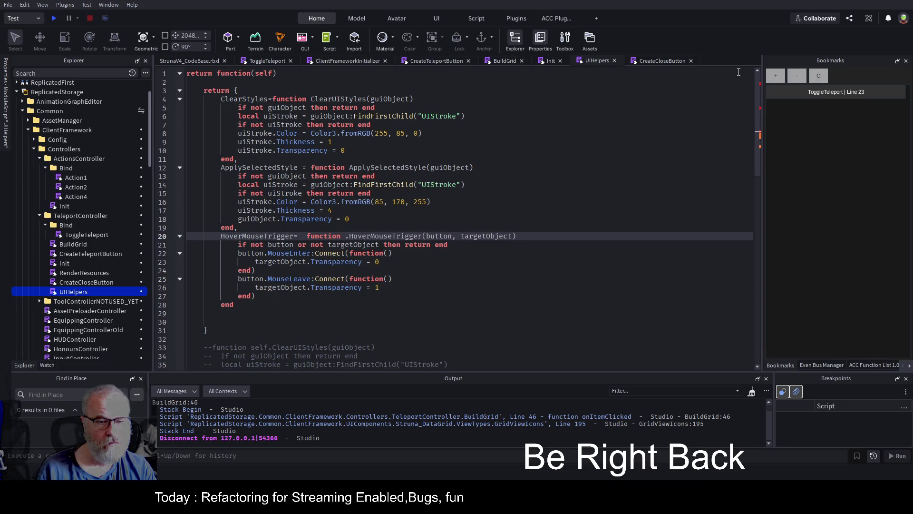
{"action": "key", "text": "Up"}
{"action": "key", "text": "ctrl+s"}
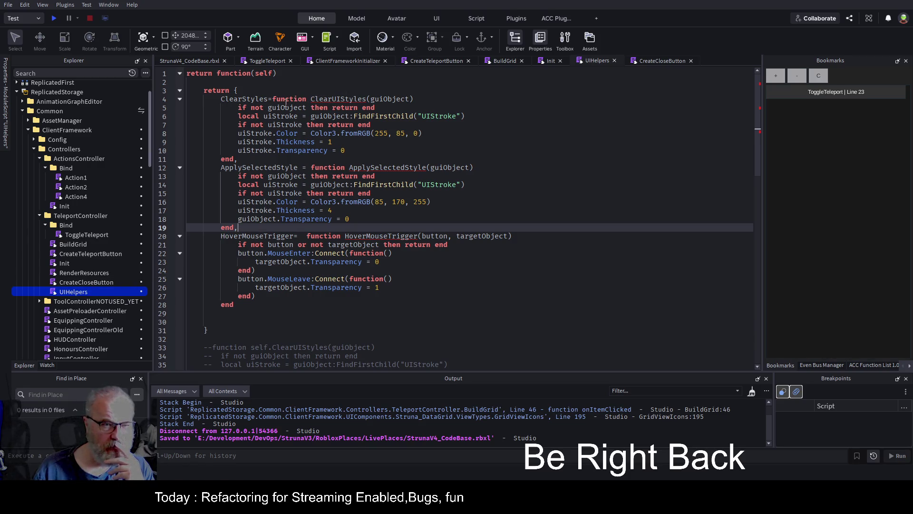
Rewrite the line 4 ClearUIStyles entry as an anonymous function() with an end.
{"action": "left_click", "coordinate": [275, 100]}
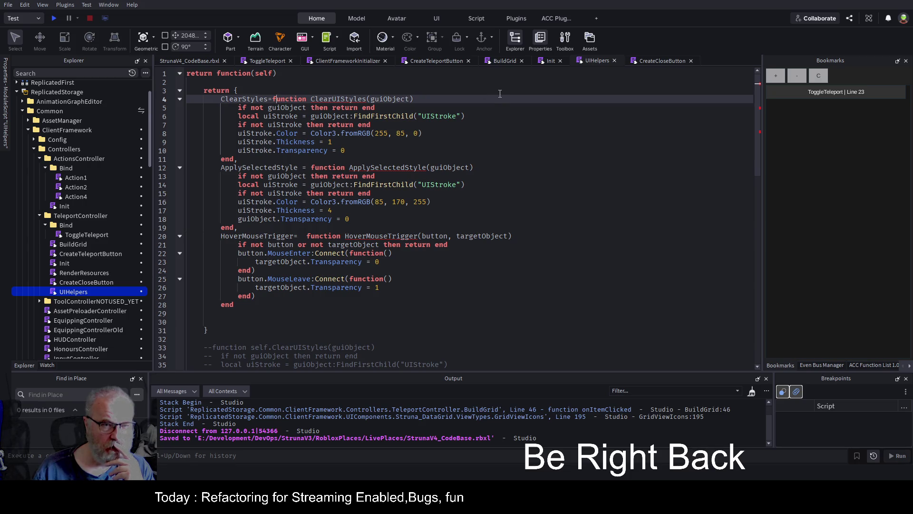
{"action": "key", "text": "Right"}
{"action": "key", "text": "Right"}
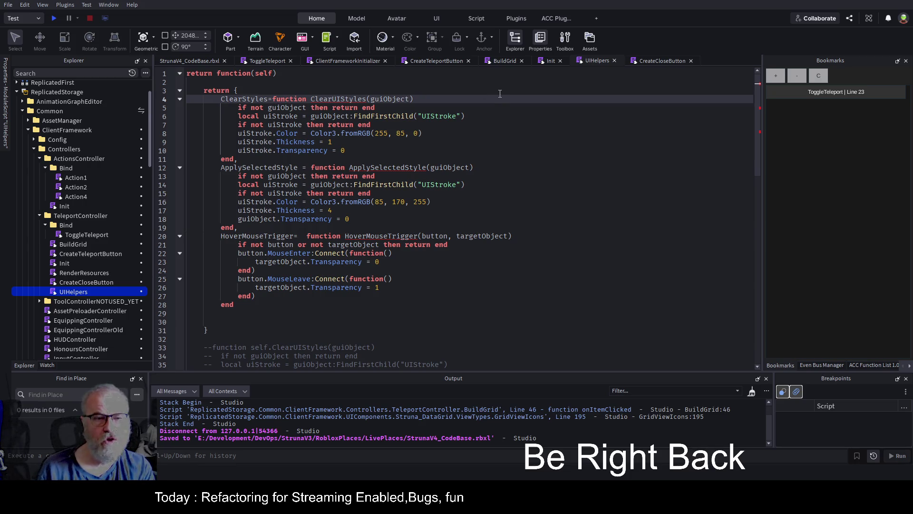
{"action": "key", "text": "Return"}
{"action": "key", "text": "Return"}
{"action": "key", "text": "Return"}
{"action": "key", "text": "Up"}
{"action": "key", "text": "Up"}
{"action": "key", "text": "Up"}
{"action": "key", "text": "End"}
{"action": "type", "text": "()"}
{"action": "key", "text": "Return"}
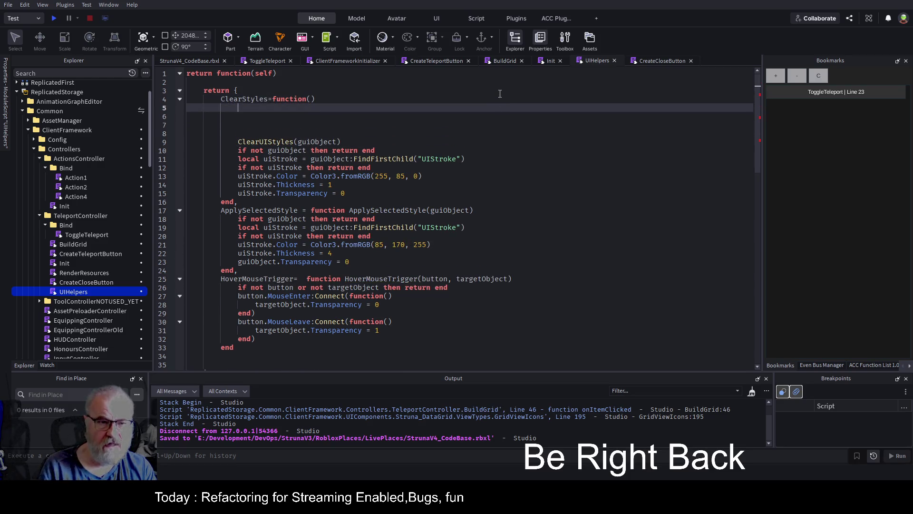
{"action": "type", "text": "end"}
{"action": "key", "text": "Return"}
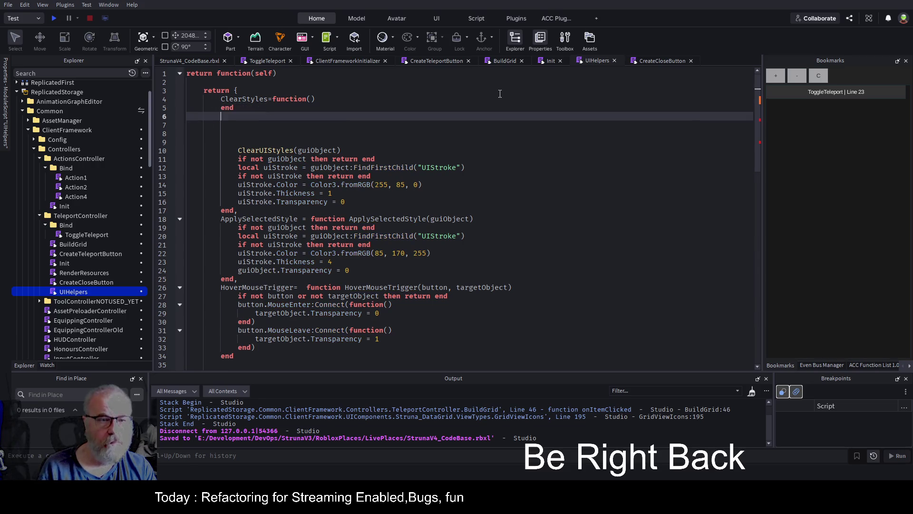
{"action": "key", "text": "Up"}
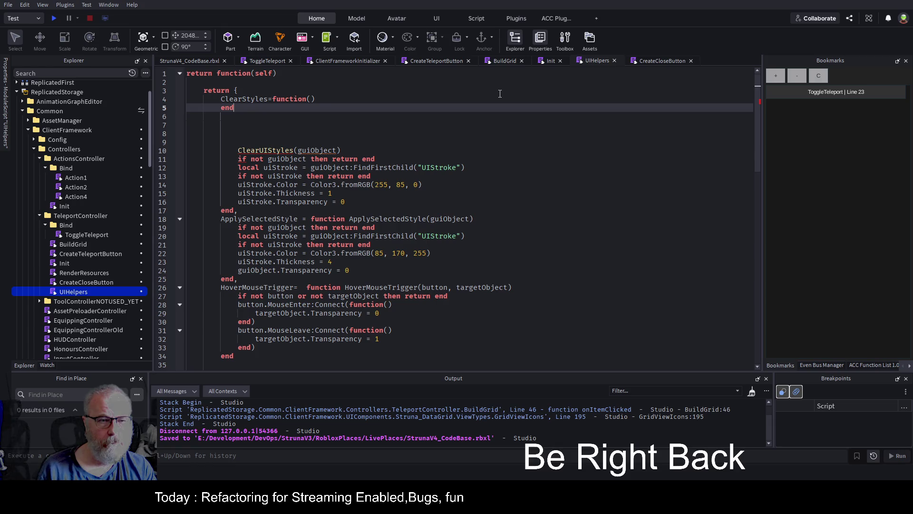
{"action": "key", "text": "Delete"}
{"action": "key", "text": "Delete"}
{"action": "key", "text": "Delete"}
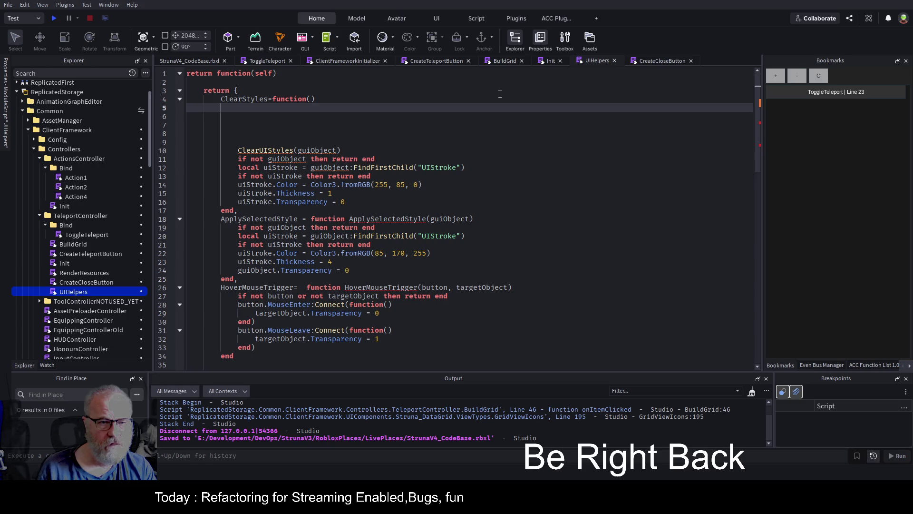
Rename the entry to ClearUIStyles and split its parameter parentheses onto separate lines.
{"action": "key", "text": "Down"}
{"action": "key", "text": "Down"}
{"action": "key", "text": "Down"}
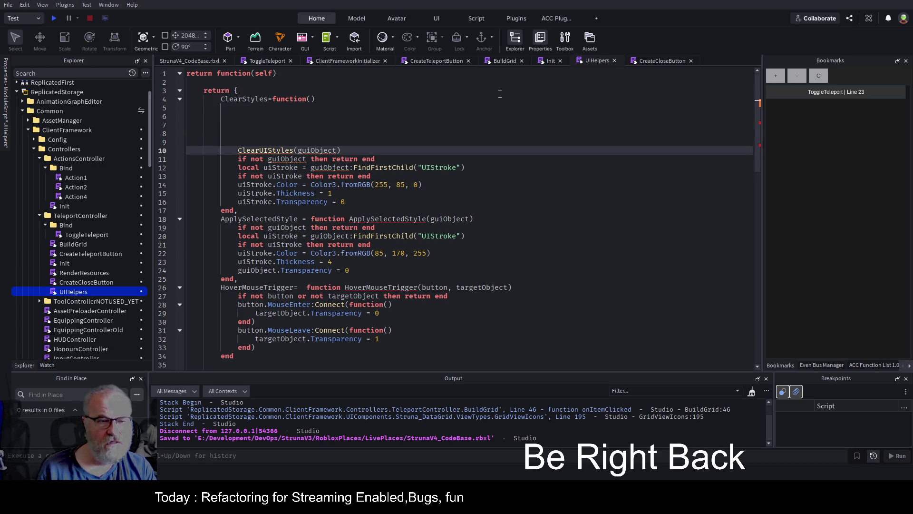
{"action": "key", "text": "shift+End"}
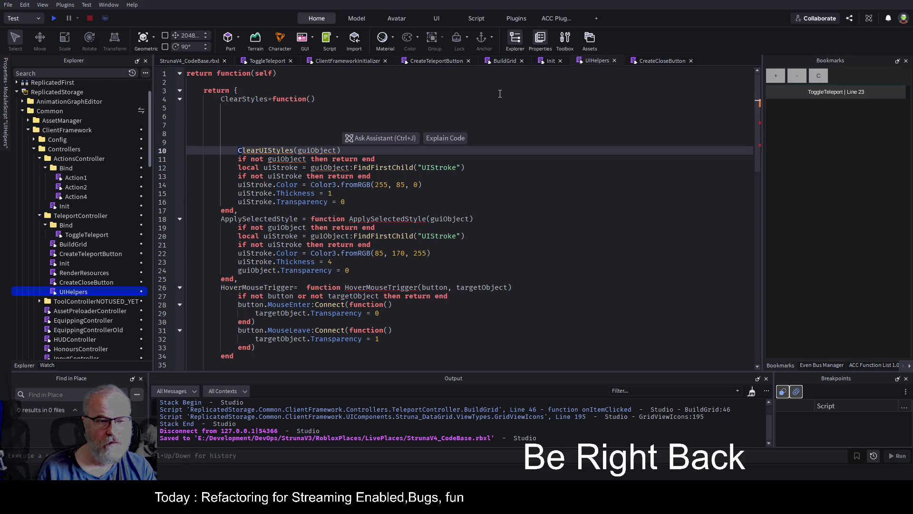
{"action": "key", "text": "Up"}
{"action": "key", "text": "Up"}
{"action": "key", "text": "Up"}
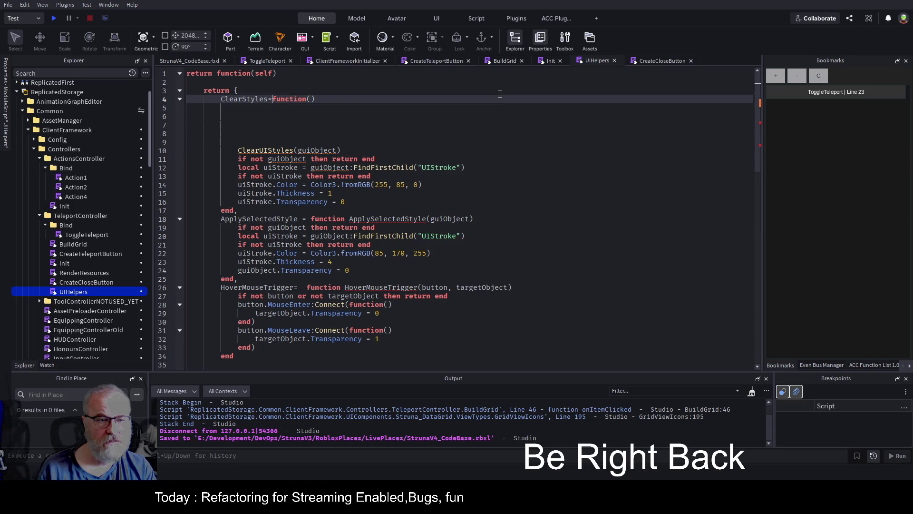
{"action": "key", "text": "ctrl+Left"}
{"action": "type", "text": "UI"}
{"action": "key", "text": "End"}
{"action": "key", "text": "Left"}
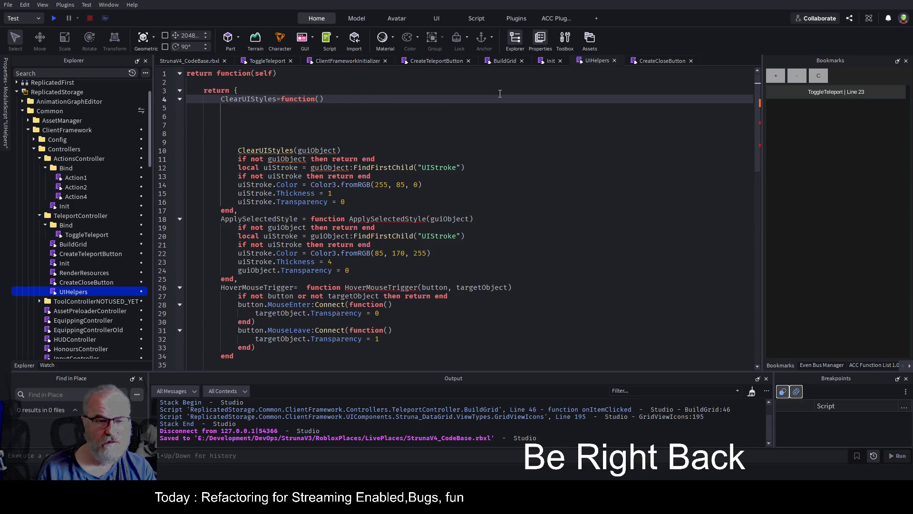
{"action": "key", "text": "Return"}
{"action": "key", "text": "Down"}
{"action": "key", "text": "Down"}
{"action": "key", "text": "Down"}
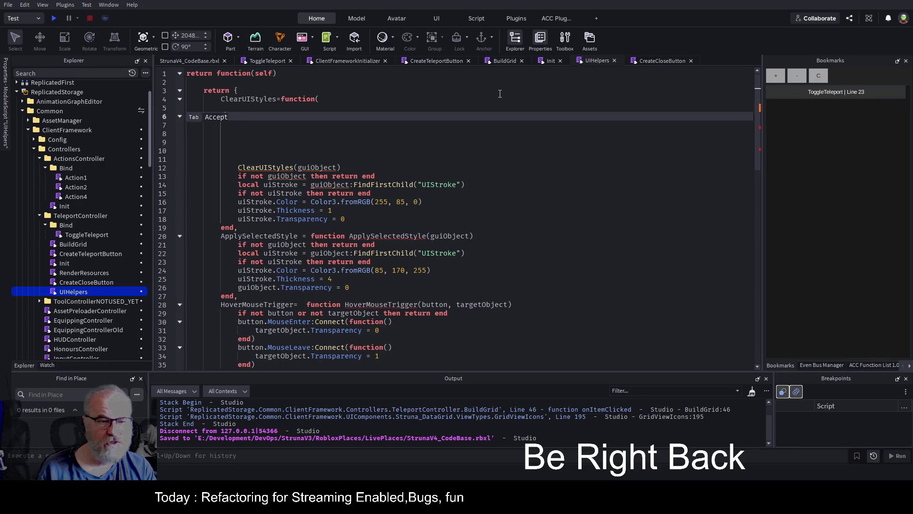
{"action": "key", "text": "Down"}
{"action": "key", "text": "Down"}
{"action": "key", "text": "Down"}
{"action": "key", "text": "Up"}
{"action": "key", "text": "Up"}
{"action": "key", "text": "Up"}
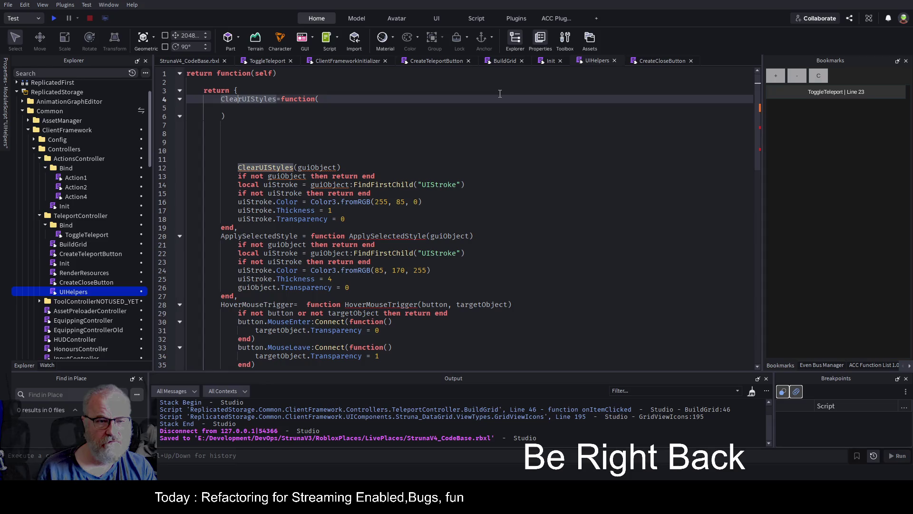
Copy the six uiStroke lines from the old ClearUIStyles code into the new function.
{"action": "key", "text": "Down"}
{"action": "key", "text": "Down"}
{"action": "key", "text": "Down"}
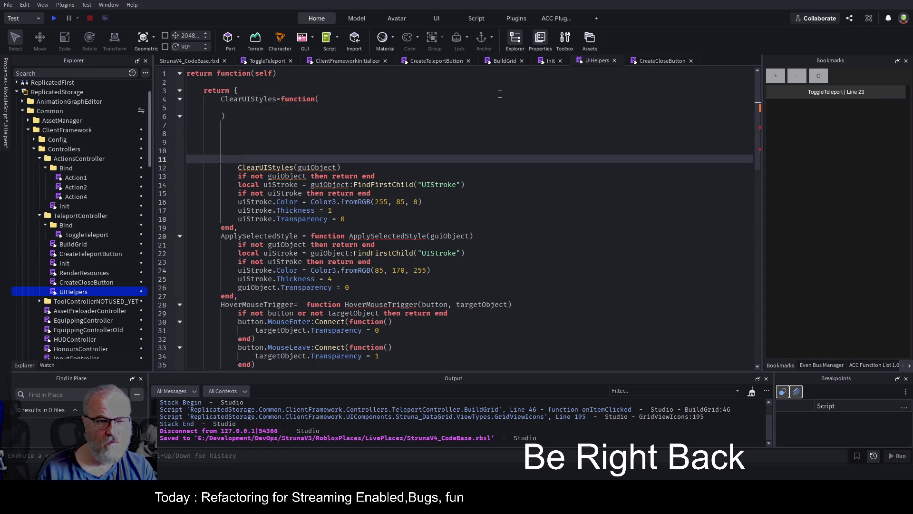
{"action": "key", "text": "Down"}
{"action": "key", "text": "Down"}
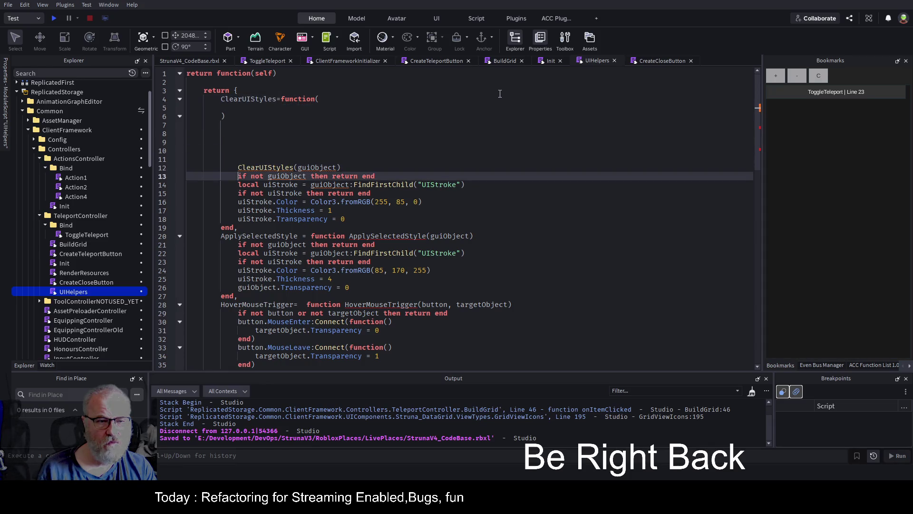
{"action": "key", "text": "shift+Down"}
{"action": "key", "text": "shift+Down"}
{"action": "key", "text": "shift+Down"}
{"action": "key", "text": "shift+End"}
{"action": "key", "text": "ctrl+c"}
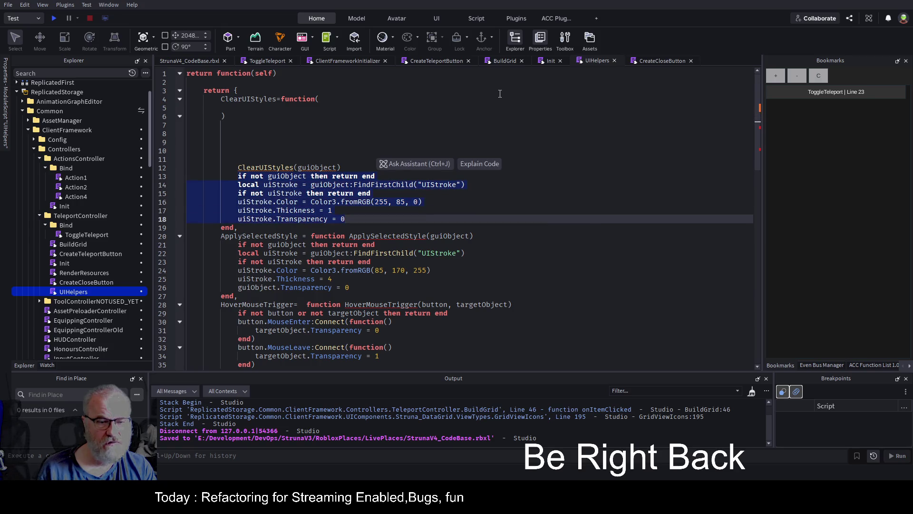
{"action": "key", "text": "Up"}
{"action": "key", "text": "Up"}
{"action": "key", "text": "Up"}
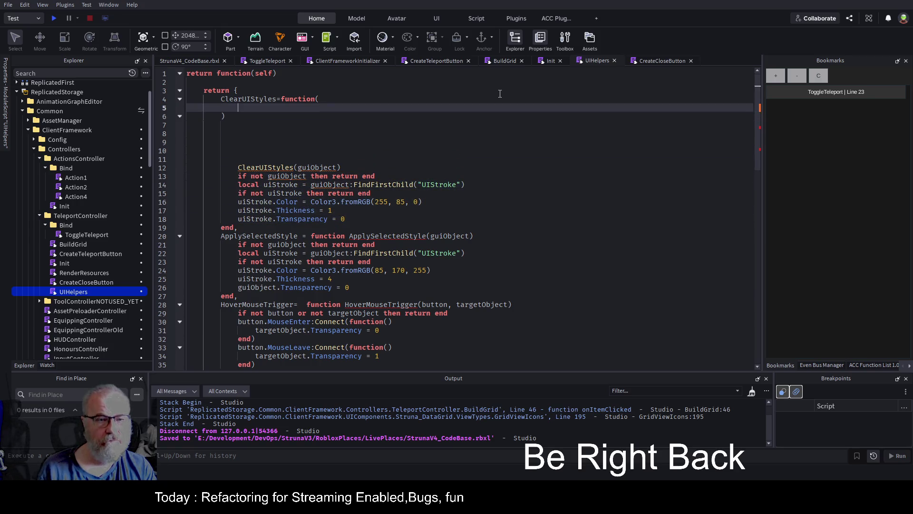
{"action": "key", "text": "ctrl+v"}
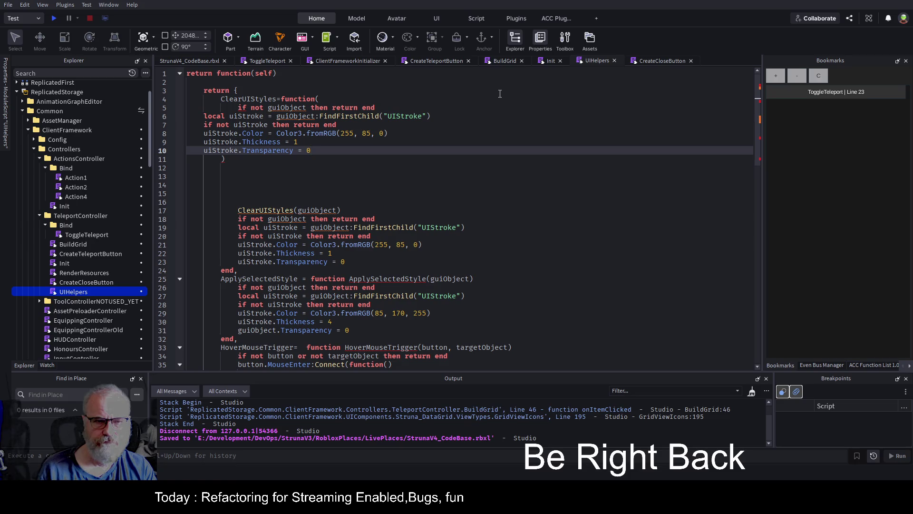
Remove the pasted stroke lines again and rename the entry to ClearStyles.
{"action": "key", "text": "Up"}
{"action": "key", "text": "Up"}
{"action": "key", "text": "Up"}
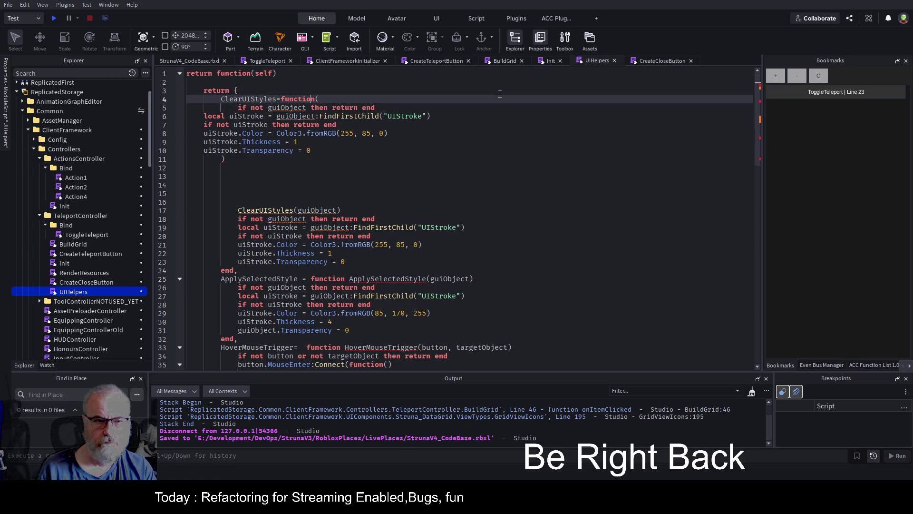
{"action": "key", "text": "End"}
{"action": "key", "text": "shift+Down"}
{"action": "key", "text": "shift+Down"}
{"action": "key", "text": "shift+Down"}
{"action": "key", "text": "Delete"}
{"action": "key", "text": "Return"}
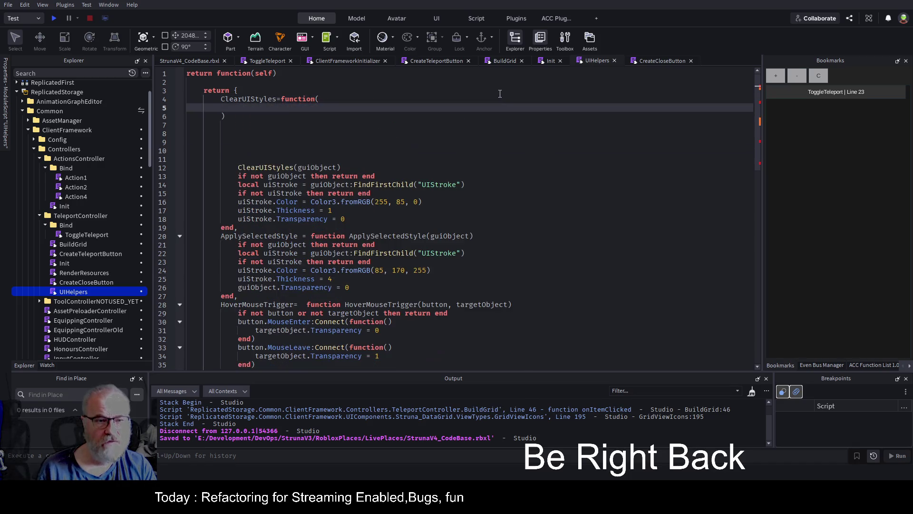
{"action": "key", "text": "BackSpace"}
{"action": "key", "text": "Delete"}
{"action": "key", "text": "BackSpace"}
{"action": "key", "text": "BackSpace"}
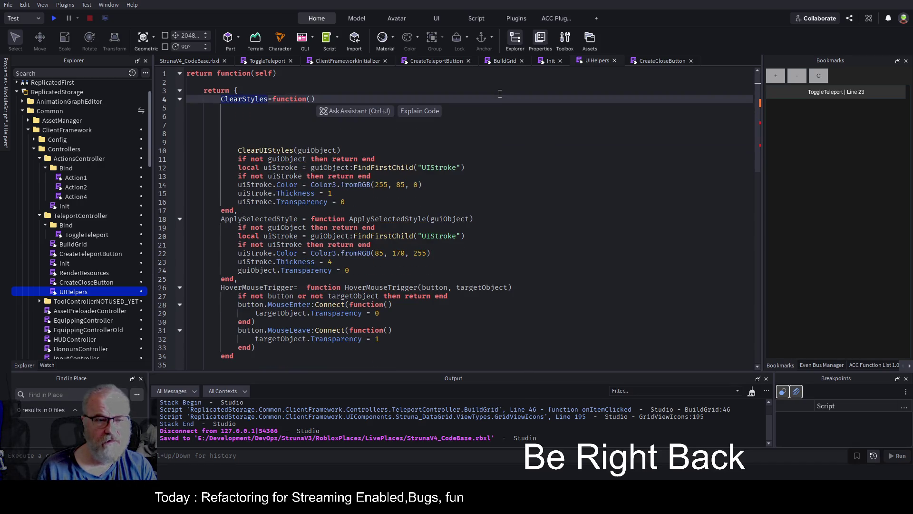
{"action": "type", "text": "end"}
{"action": "key", "text": "ctrl+z"}
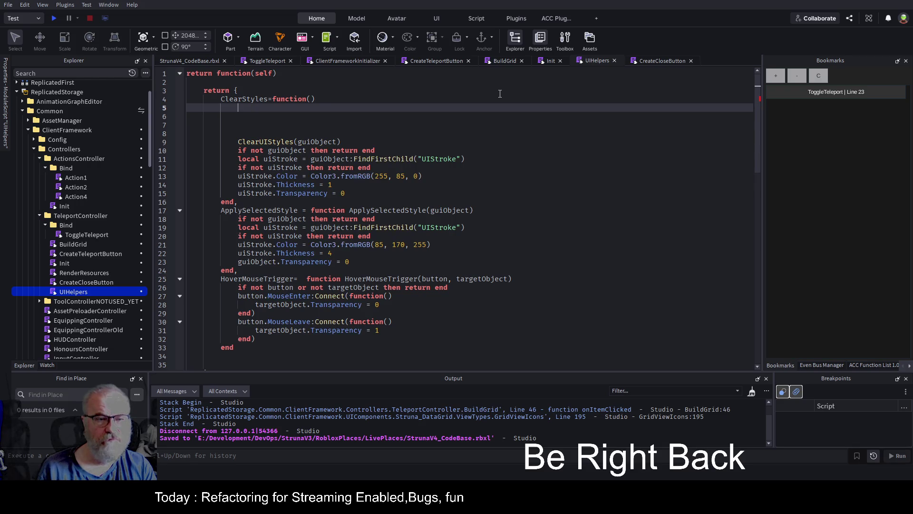
Give ClearStyles a clean function() header followed by a closing end.
{"action": "key", "text": "Up"}
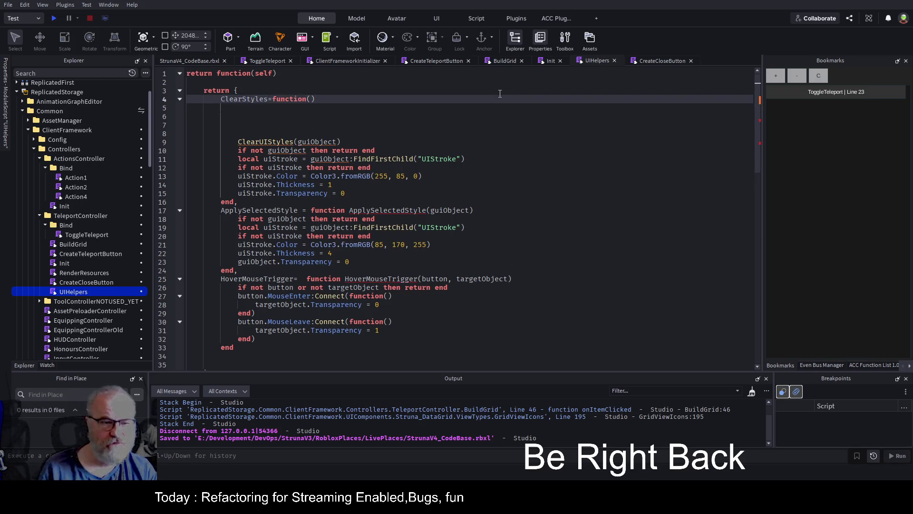
{"action": "key", "text": "BackSpace"}
{"action": "key", "text": "BackSpace"}
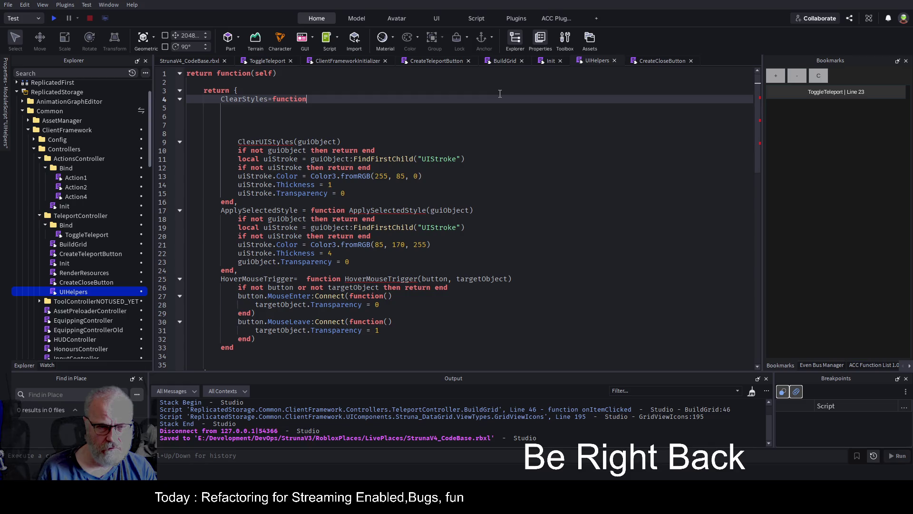
{"action": "key", "text": "Delete"}
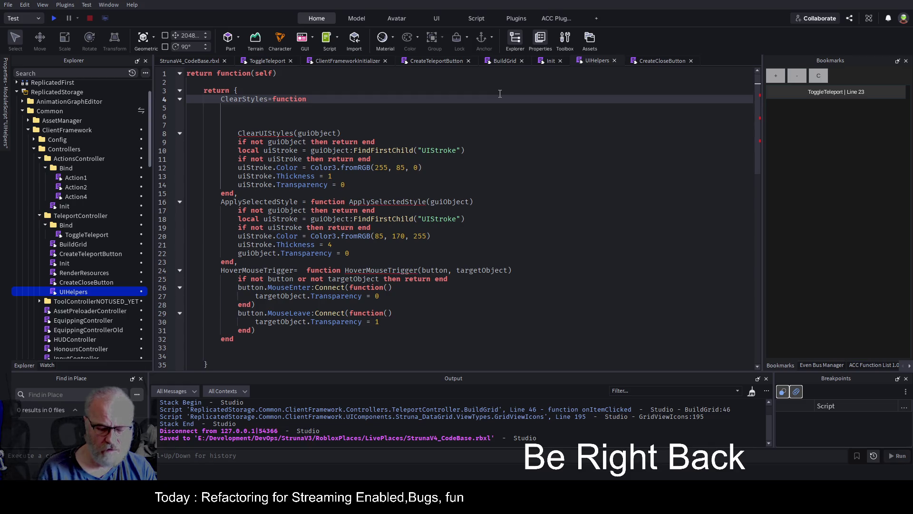
{"action": "type", "text": "()"}
{"action": "key", "text": "Return"}
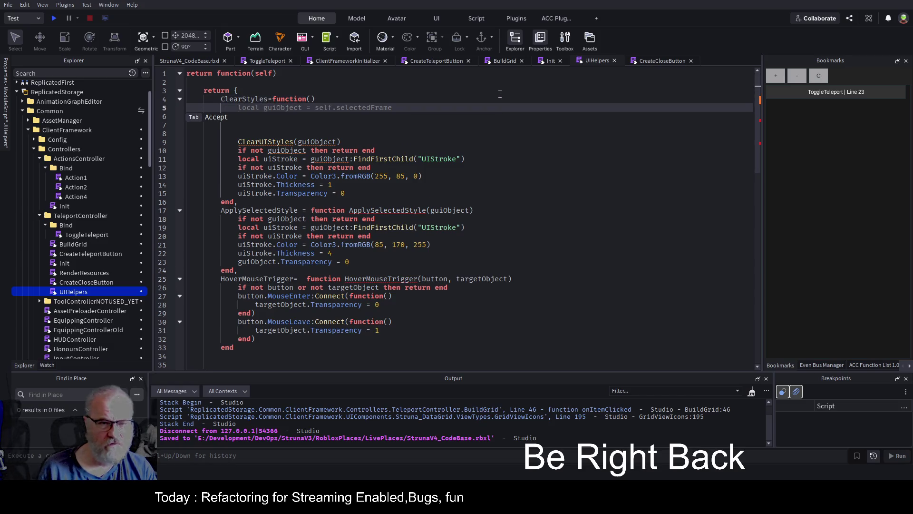
{"action": "type", "text": "end"}
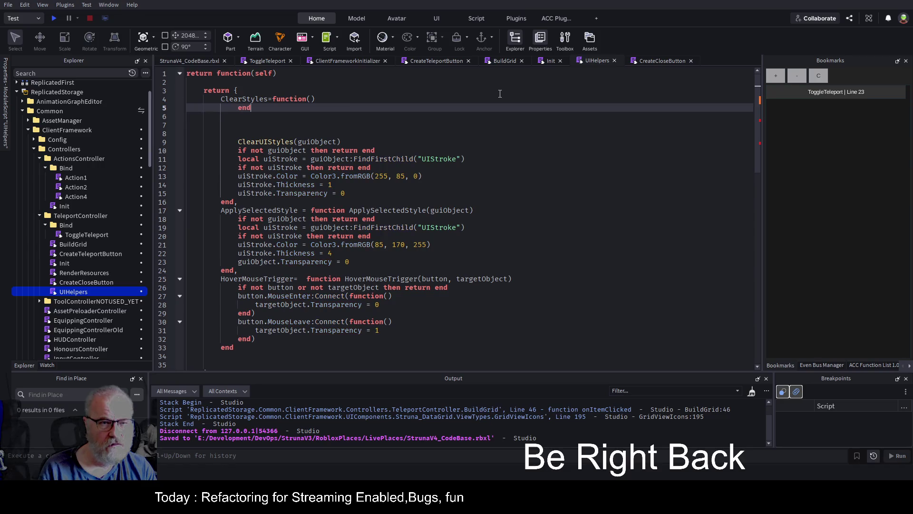
Move the guiObject parameter from the old ClearUIStyles line into ClearStyles' parentheses.
{"action": "key", "text": "Down"}
{"action": "key", "text": "Down"}
{"action": "key", "text": "Down"}
{"action": "key", "text": "End"}
{"action": "key", "text": "Left"}
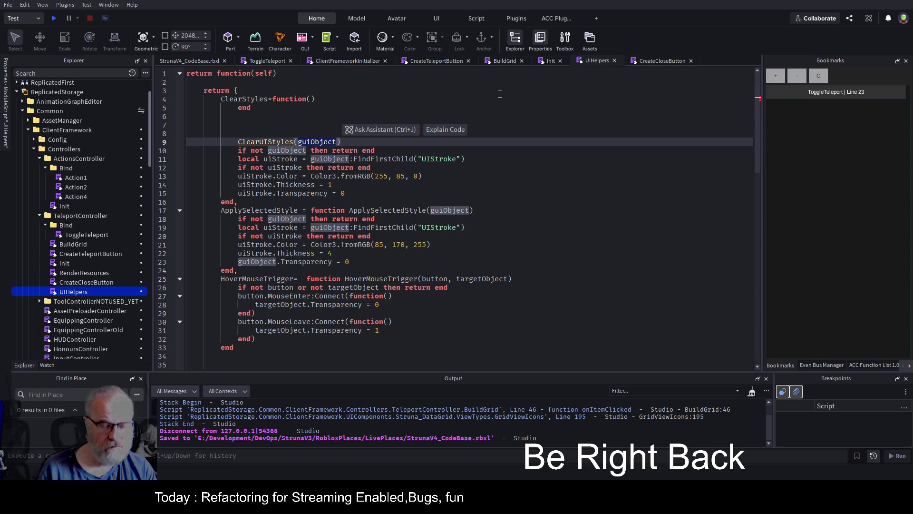
{"action": "key", "text": "ctrl+BackSpace"}
{"action": "key", "text": "Up"}
{"action": "key", "text": "Up"}
{"action": "key", "text": "Up"}
{"action": "key", "text": "Up"}
{"action": "key", "text": "Up"}
{"action": "key", "text": "End"}
{"action": "key", "text": "Left"}
{"action": "type", "text": "guiObject"}
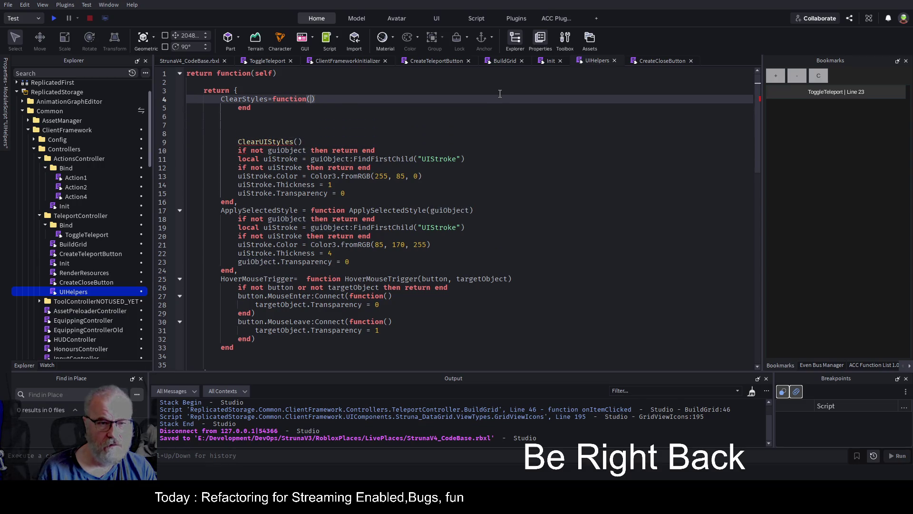
Delete the old ClearUIStyles() line and cut its stroke-clearing block.
{"action": "key", "text": "Down"}
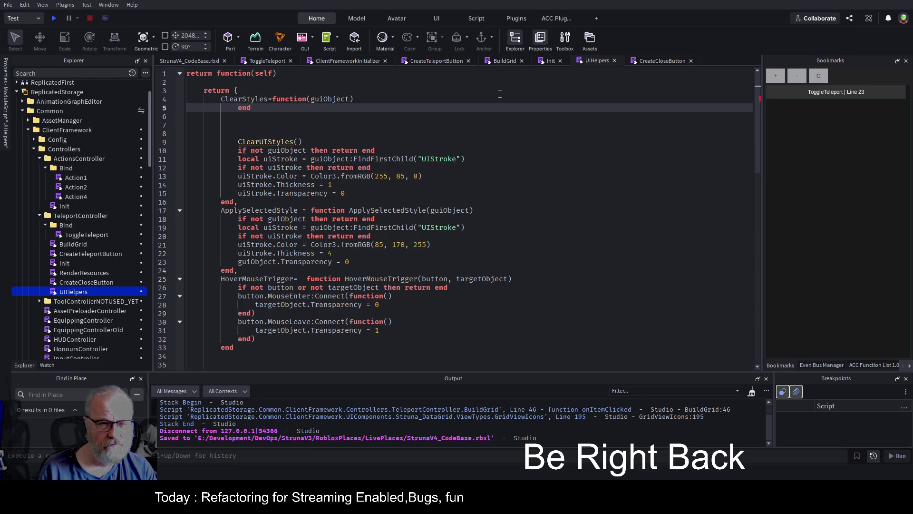
{"action": "key", "text": "Down"}
{"action": "key", "text": "Down"}
{"action": "key", "text": "Down"}
{"action": "key", "text": "shift+Home"}
{"action": "key", "text": "BackSpace"}
{"action": "key", "text": "shift+Down"}
{"action": "key", "text": "shift+Down"}
{"action": "key", "text": "shift+Down"}
{"action": "key", "text": "shift+Down"}
{"action": "key", "text": "BackSpace"}
{"action": "key", "text": "Up"}
{"action": "key", "text": "Up"}
{"action": "key", "text": "Up"}
{"action": "key", "text": "End"}
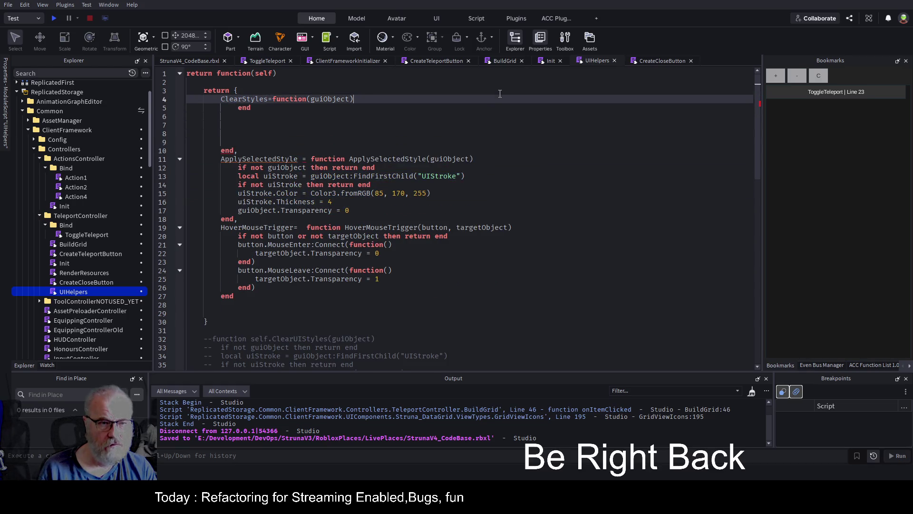
Paste the stroke-clearing code into the ClearStyles body and indent it.
{"action": "key", "text": "Return"}
{"action": "key", "text": "ctrl+v"}
{"action": "key", "text": "shift+Home"}
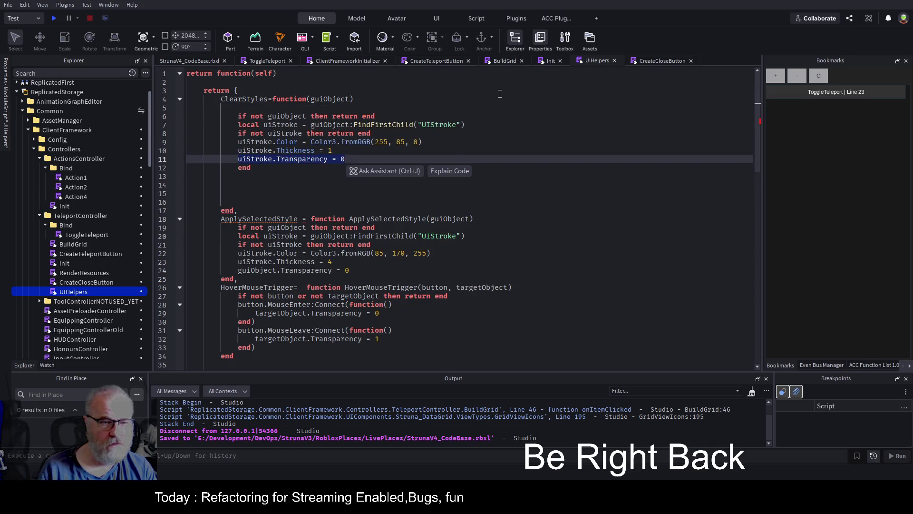
{"action": "key", "text": "shift+Up"}
{"action": "key", "text": "shift+Up"}
{"action": "key", "text": "shift+Up"}
{"action": "key", "text": "Tab"}
{"action": "key", "text": "Home"}
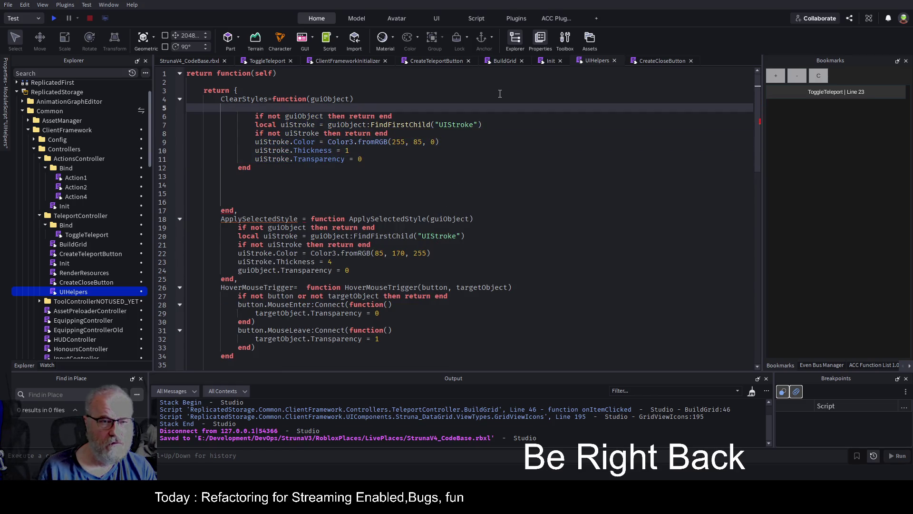
Delete the leftover end and extra blank lines below the ClearStyles block.
{"action": "key", "text": "Down"}
{"action": "key", "text": "Down"}
{"action": "key", "text": "Down"}
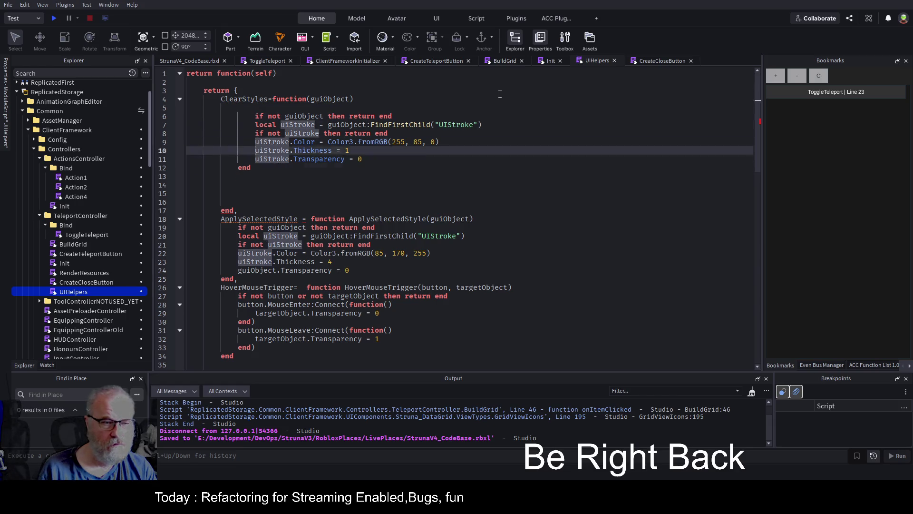
{"action": "key", "text": "Down"}
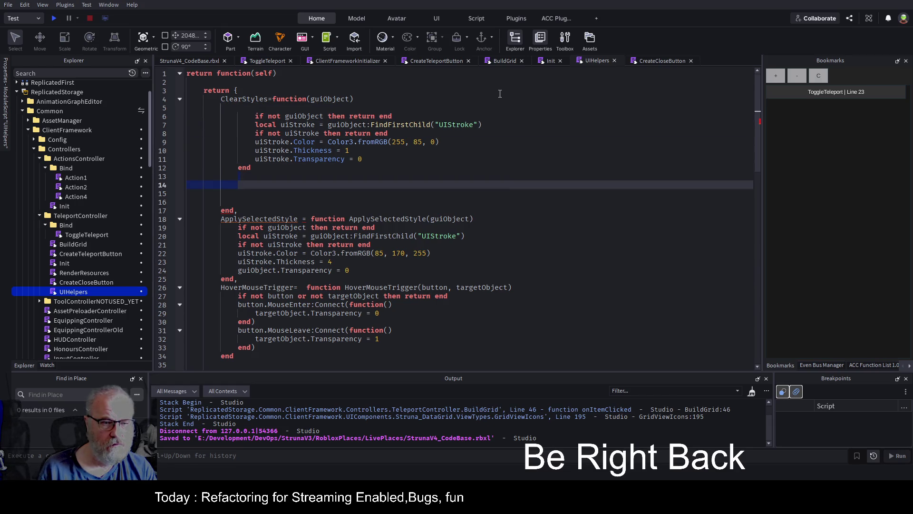
{"action": "key", "text": "Up"}
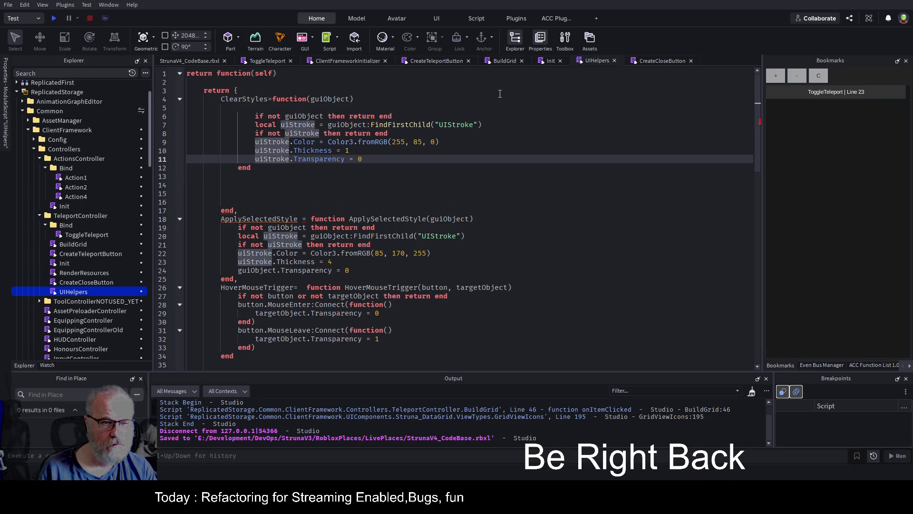
{"action": "key", "text": "Up"}
{"action": "key", "text": "Up"}
{"action": "key", "text": "Up"}
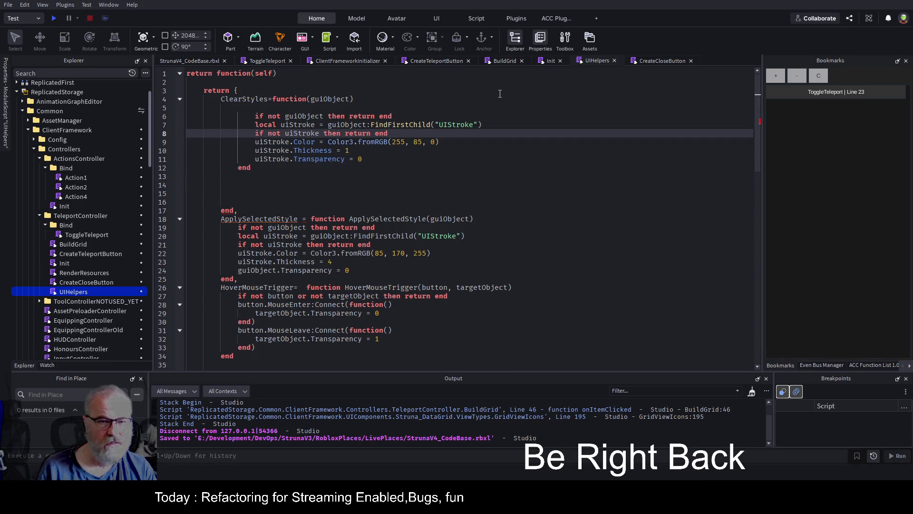
{"action": "key", "text": "Down"}
{"action": "key", "text": "Down"}
{"action": "key", "text": "Down"}
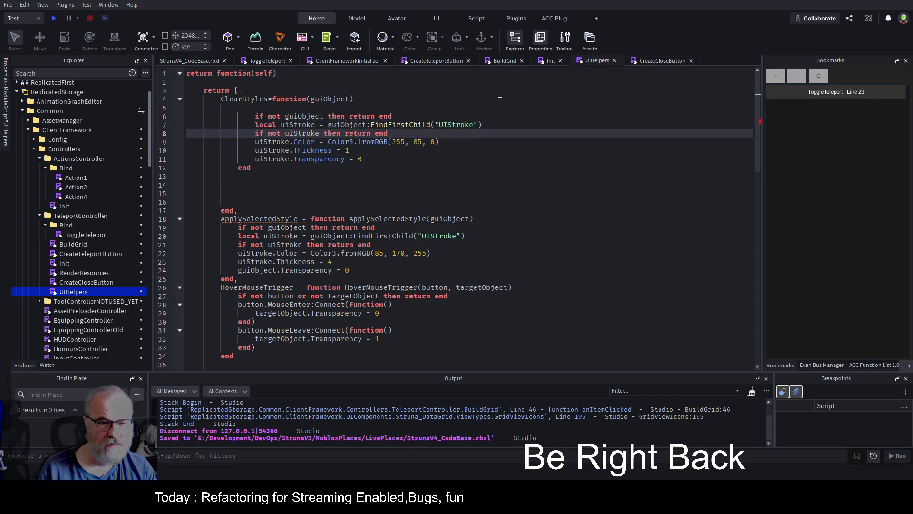
{"action": "key", "text": "Down"}
{"action": "key", "text": "Down"}
{"action": "key", "text": "Down"}
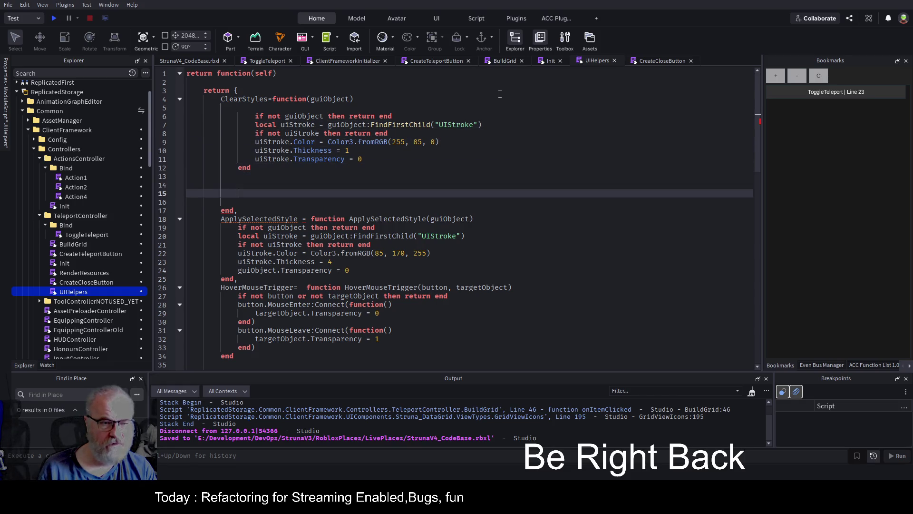
{"action": "key", "text": "ctrl+BackSpace"}
{"action": "key", "text": "Up"}
{"action": "key", "text": "Up"}
{"action": "key", "text": "Up"}
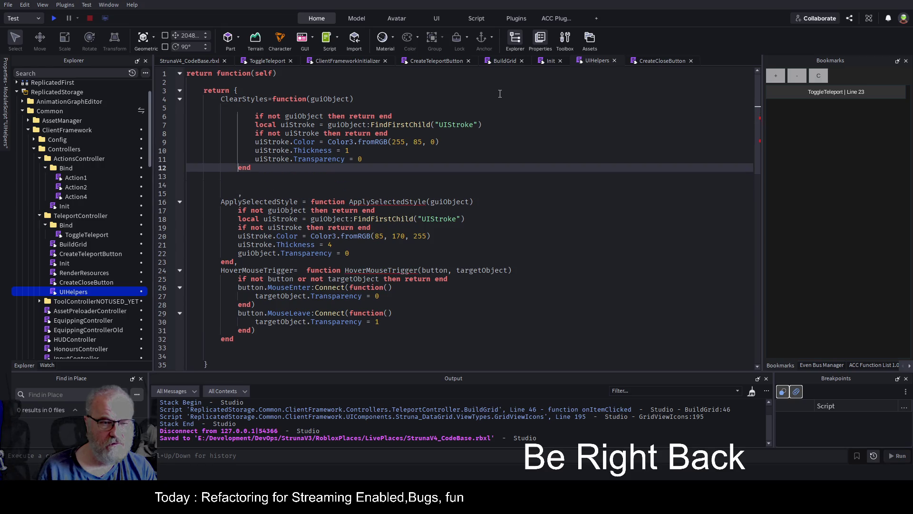
{"action": "key", "text": "Delete"}
{"action": "key", "text": "Delete"}
{"action": "key", "text": "Delete"}
{"action": "key", "text": "Delete"}
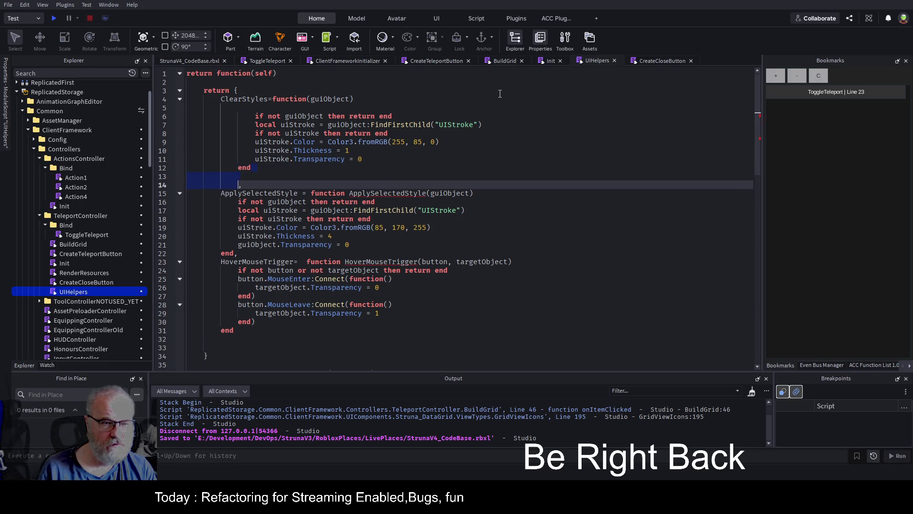
Comment out the ApplySelectedStyle and HoverMouseTrigger entries with Ctrl+/.
{"action": "key", "text": "Up"}
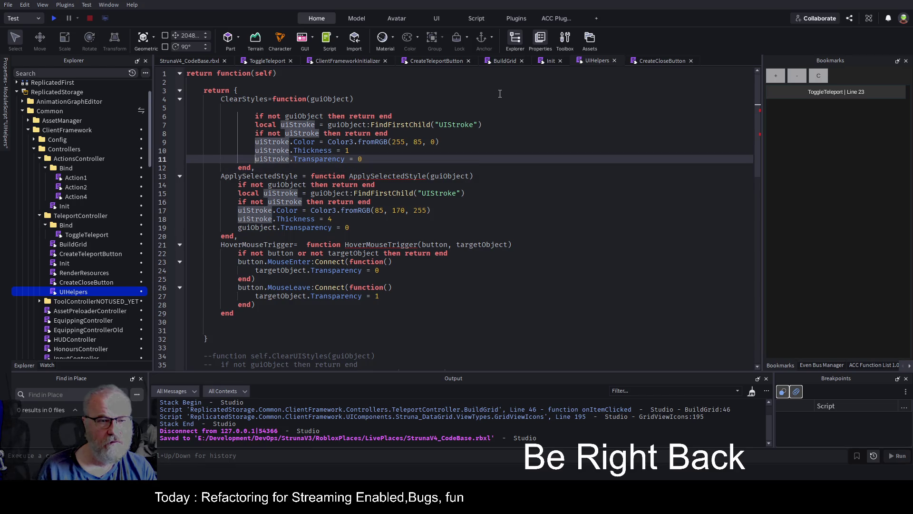
{"action": "key", "text": "Down"}
{"action": "key", "text": "Down"}
{"action": "key", "text": "Home"}
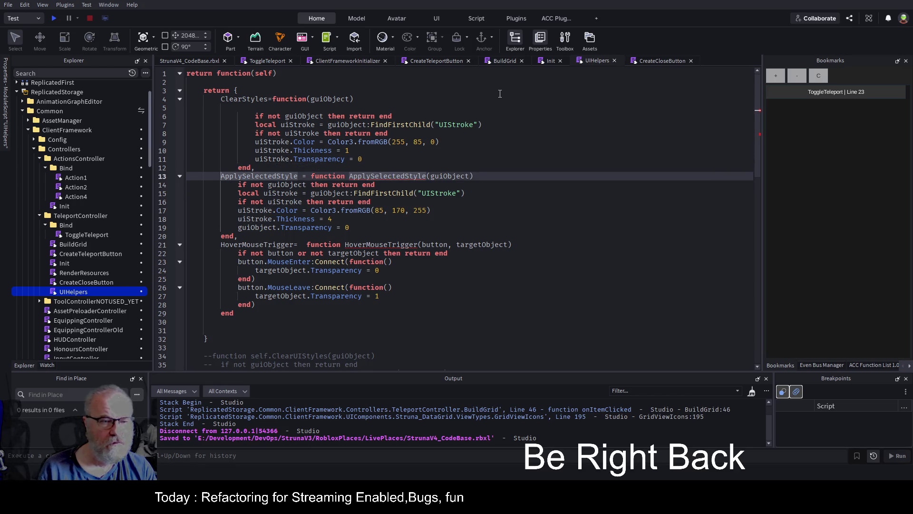
{"action": "key", "text": "shift+Down"}
{"action": "key", "text": "shift+Down"}
{"action": "key", "text": "shift+Down"}
{"action": "key", "text": "shift+Down"}
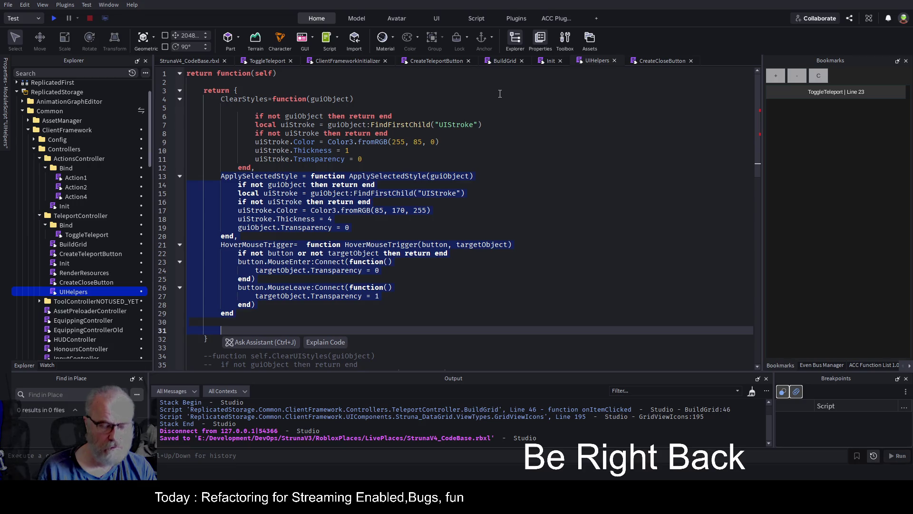
{"action": "key", "text": "ctrl+slash"}
{"action": "left_click", "coordinate": [521, 184]}
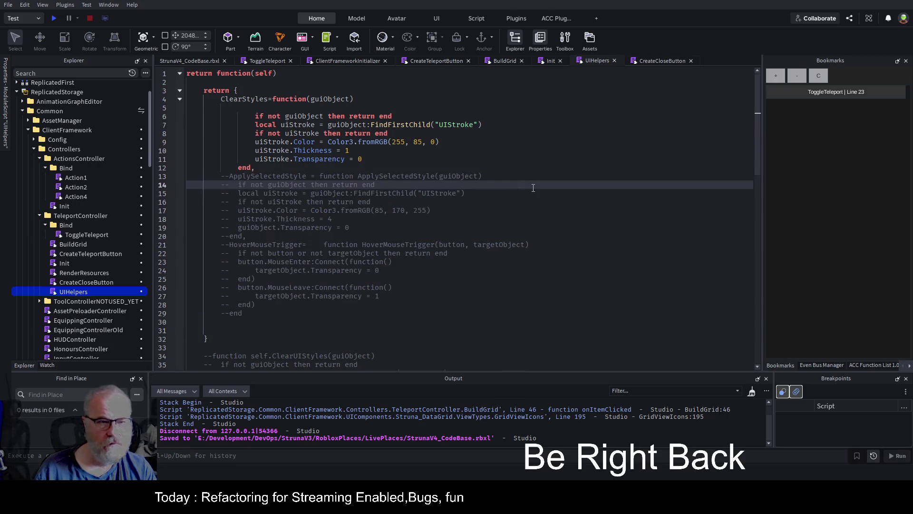
Save the place, then scroll down and select the UIHelpers code.
{"action": "key", "text": "ctrl+s"}
{"action": "mouse_move", "coordinate": [246, 339]}
{"action": "left_mouse_down"}
{"action": "mouse_move", "coordinate": [228, 324]}
{"action": "mouse_move", "coordinate": [209, 82]}
{"action": "mouse_move", "coordinate": [190, 72]}
{"action": "left_mouse_up"}
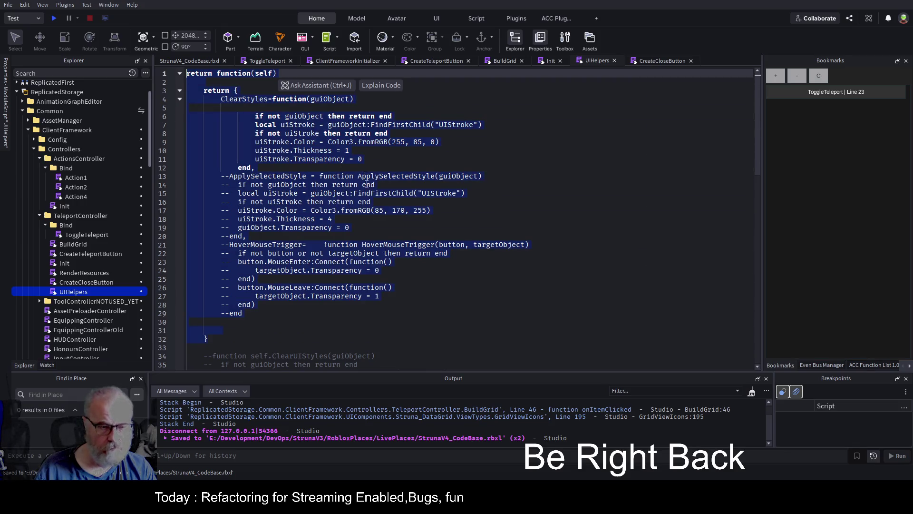
{"action": "left_click", "coordinate": [376, 261]}
{"action": "scroll", "coordinate": [377, 236], "scroll_direction": "down", "scroll_amount": 8}
{"action": "scroll", "coordinate": [377, 236], "scroll_direction": "down", "scroll_amount": 4}
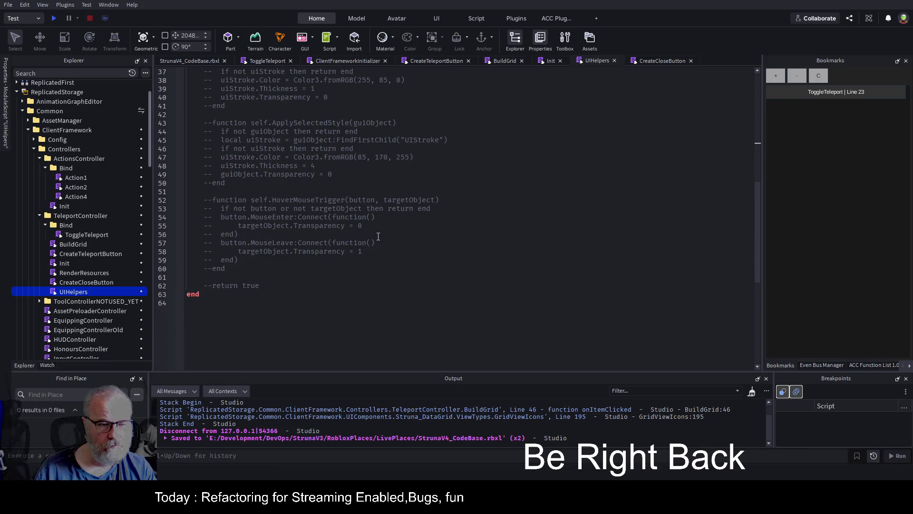
{"action": "key", "text": "ctrl+a"}
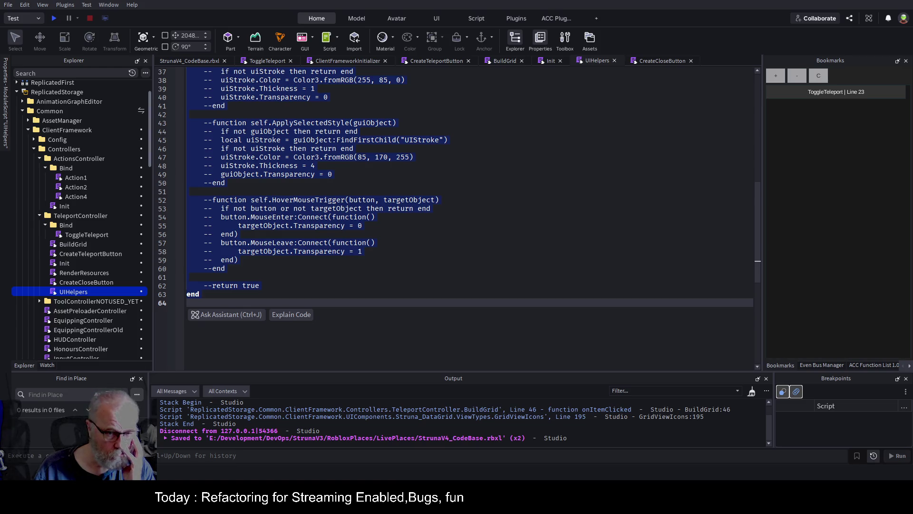
Delete the returned table block from UIHelpers.
{"action": "left_click", "coordinate": [375, 198]}
{"action": "scroll", "coordinate": [375, 198], "scroll_direction": "up", "scroll_amount": 9}
{"action": "scroll", "coordinate": [375, 199], "scroll_direction": "up", "scroll_amount": 3}
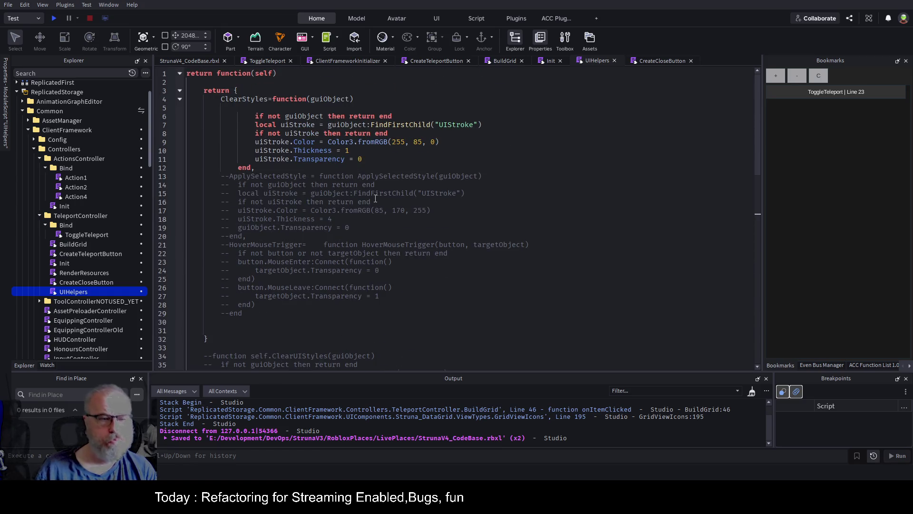
{"action": "scroll", "coordinate": [248, 306], "scroll_direction": "down", "scroll_amount": 1}
{"action": "mouse_move", "coordinate": [216, 306]}
{"action": "left_mouse_down"}
{"action": "mouse_move", "coordinate": [226, 71]}
{"action": "mouse_move", "coordinate": [227, 98]}
{"action": "mouse_move", "coordinate": [190, 90]}
{"action": "left_mouse_up"}
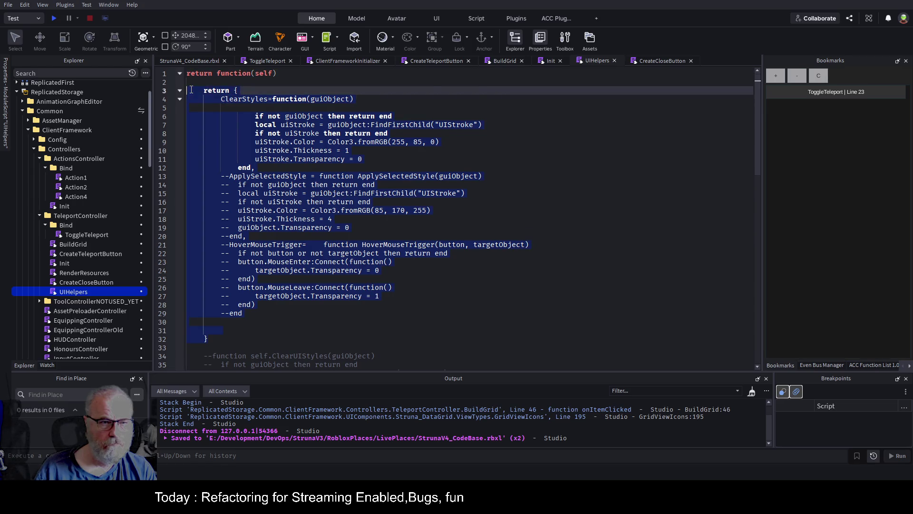
{"action": "key", "text": "Delete"}
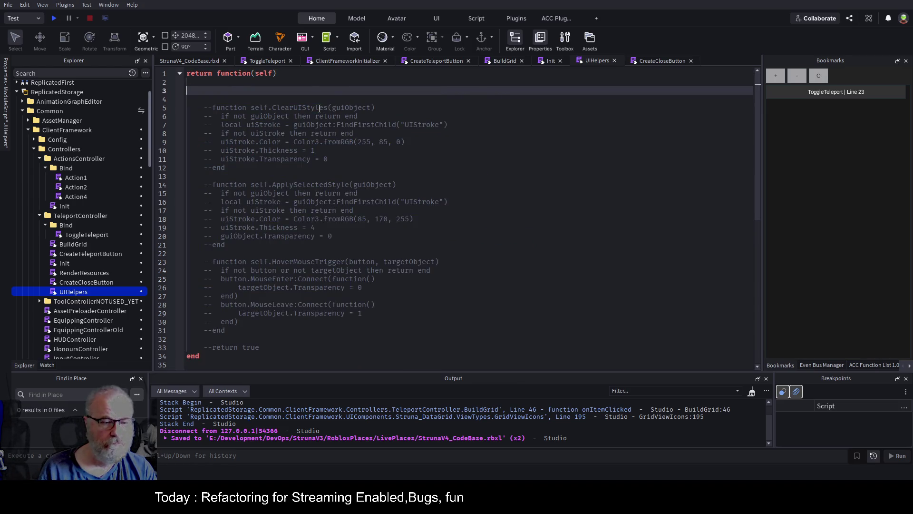
Uncomment the old self.ClearUIStyles, ApplySelectedStyle and HoverMouseTrigger functions through return true, and save.
{"action": "key", "text": "shift+Down"}
{"action": "key", "text": "shift+Down"}
{"action": "key", "text": "shift+Down"}
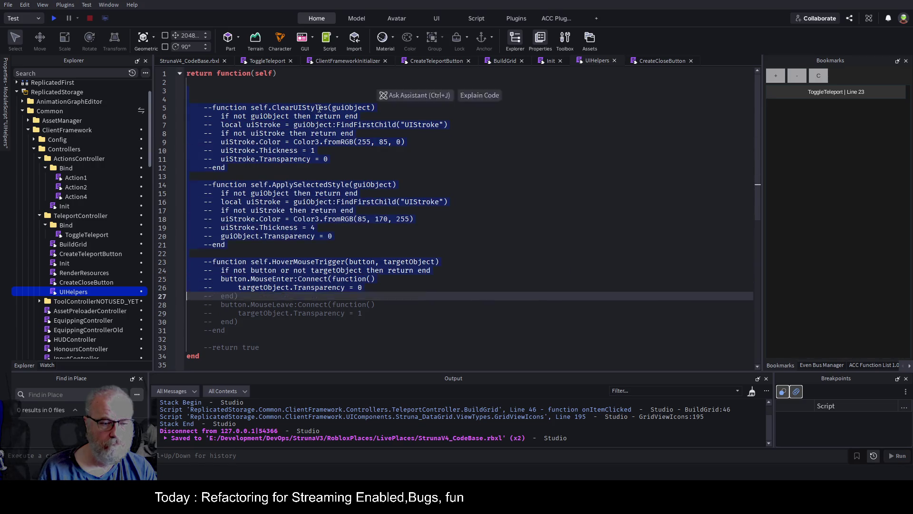
{"action": "key", "text": "shift+Left"}
{"action": "key", "text": "ctrl+slash"}
{"action": "key", "text": "Up"}
{"action": "key", "text": "ctrl+s"}
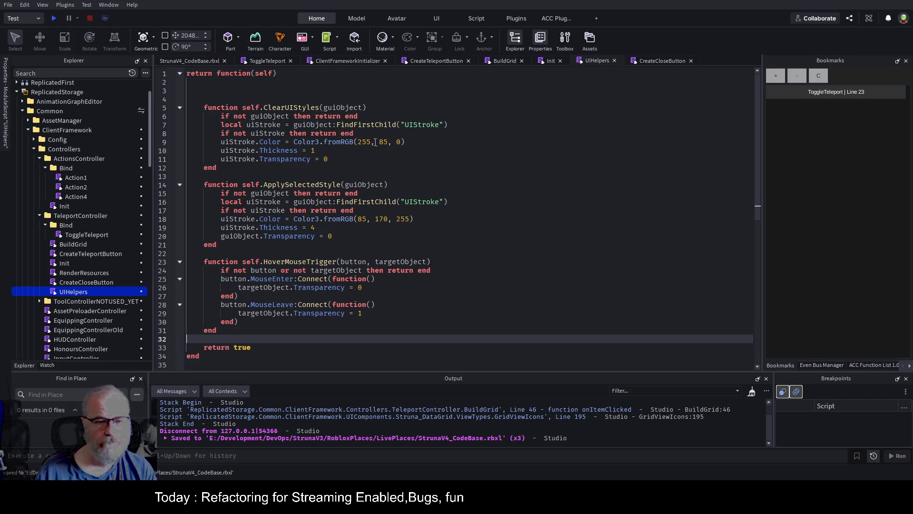
{"action": "left_click", "coordinate": [373, 147]}
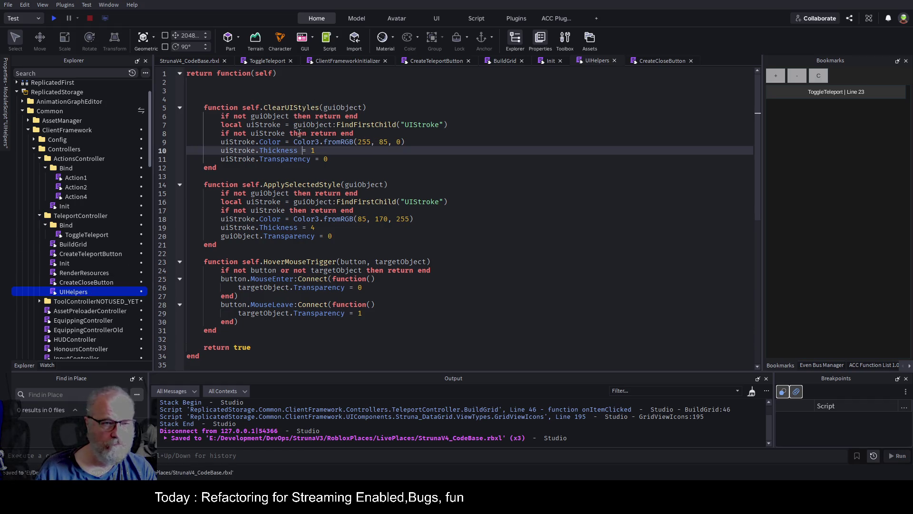
{"action": "double_click", "coordinate": [302, 108]}
{"action": "left_click", "coordinate": [74, 291]}
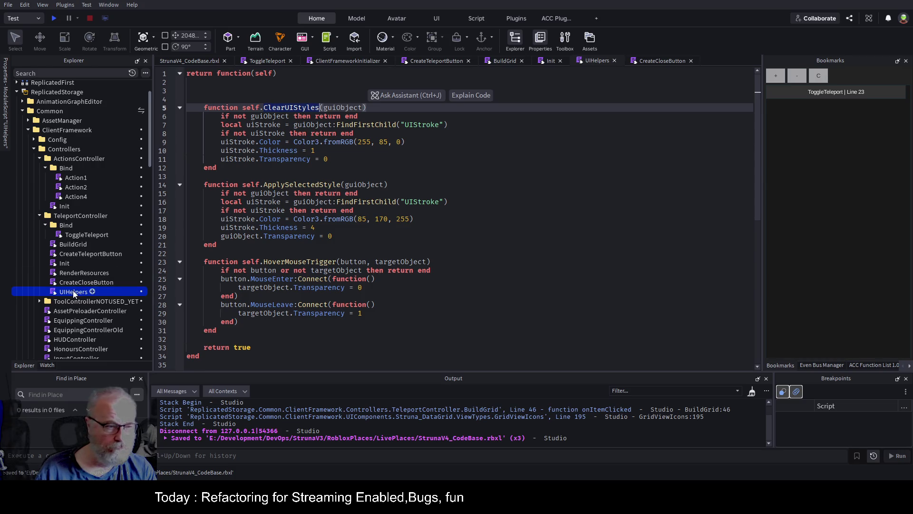
{"action": "left_click", "coordinate": [100, 215]}
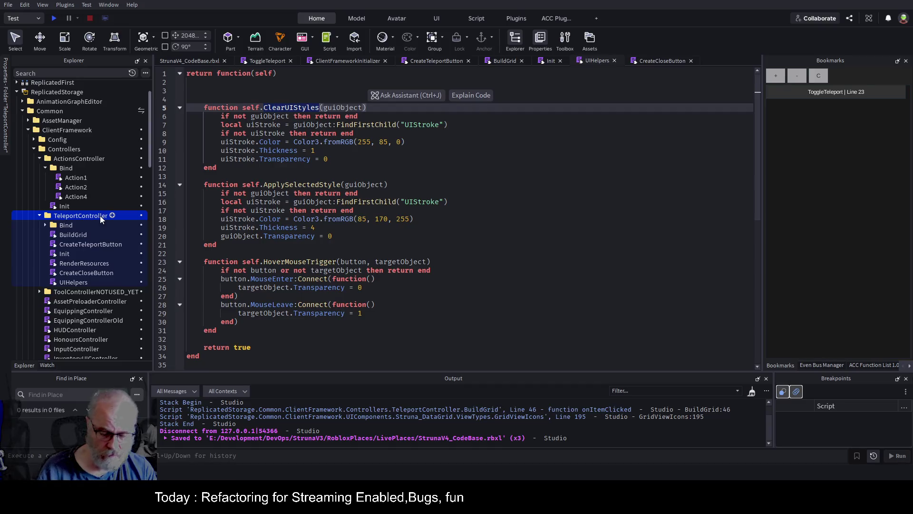
Add a ModuleScript named ClearUIStyles under TeleportController.
{"action": "left_click", "coordinate": [112, 216]}
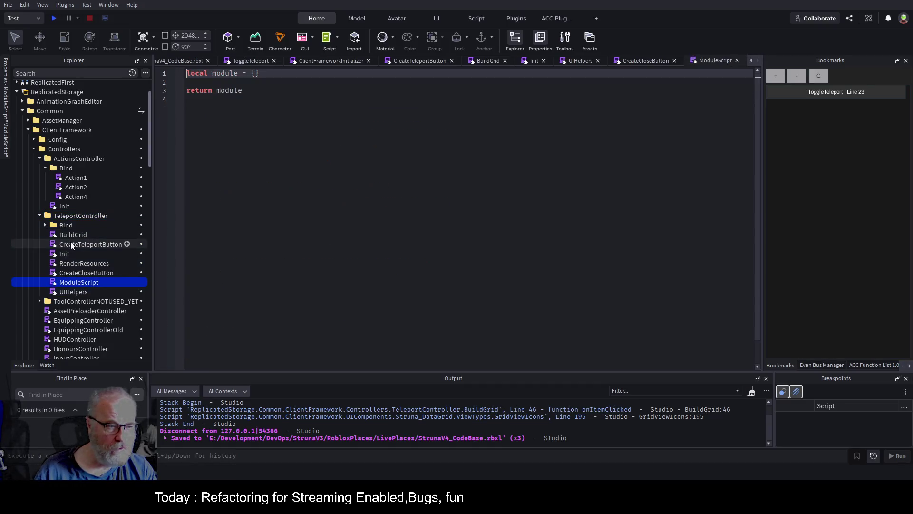
{"action": "left_click", "coordinate": [68, 283]}
{"action": "type", "text": "ClearUIStyles"}
{"action": "key", "text": "Return"}
Copy the UIHelpers code into ClearUIStyles and delete its ApplySelectedStyle and HoverMouseTrigger functions.
{"action": "double_click", "coordinate": [68, 293]}
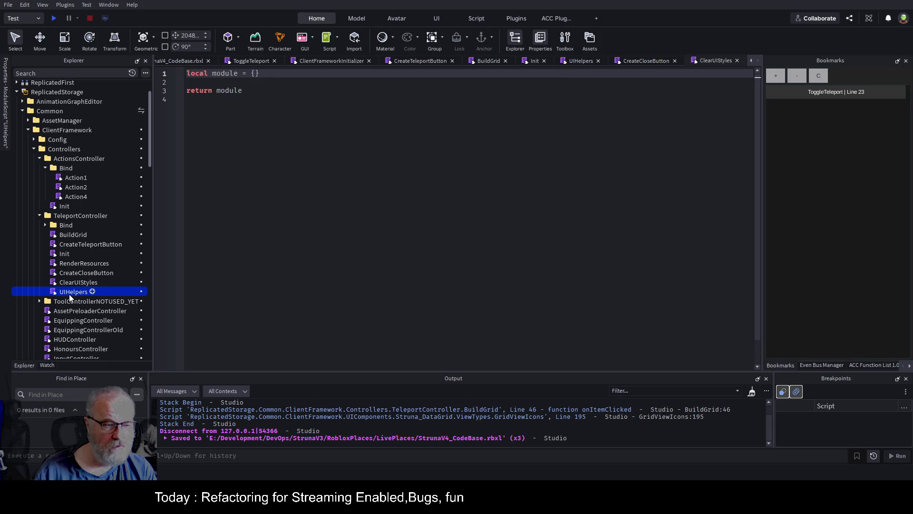
{"action": "key", "text": "ctrl+a"}
{"action": "key", "text": "ctrl+c"}
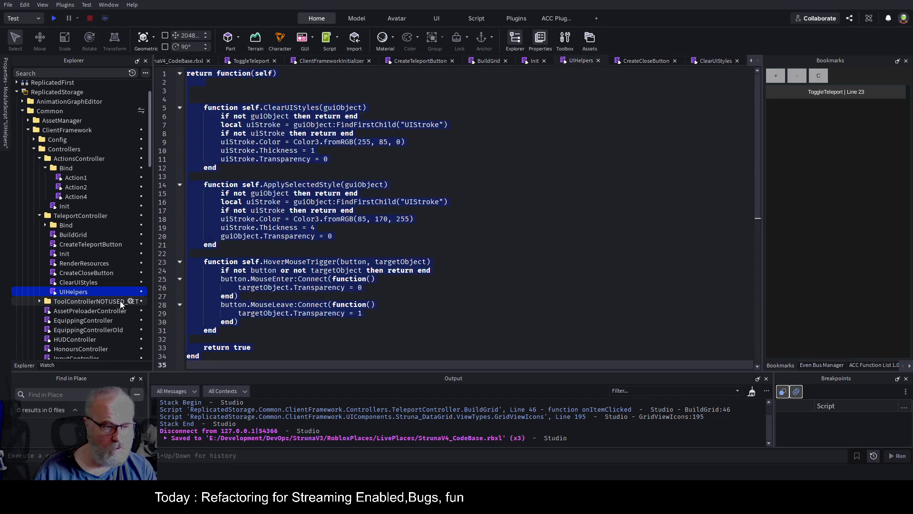
{"action": "double_click", "coordinate": [76, 282]}
{"action": "key", "text": "ctrl+a"}
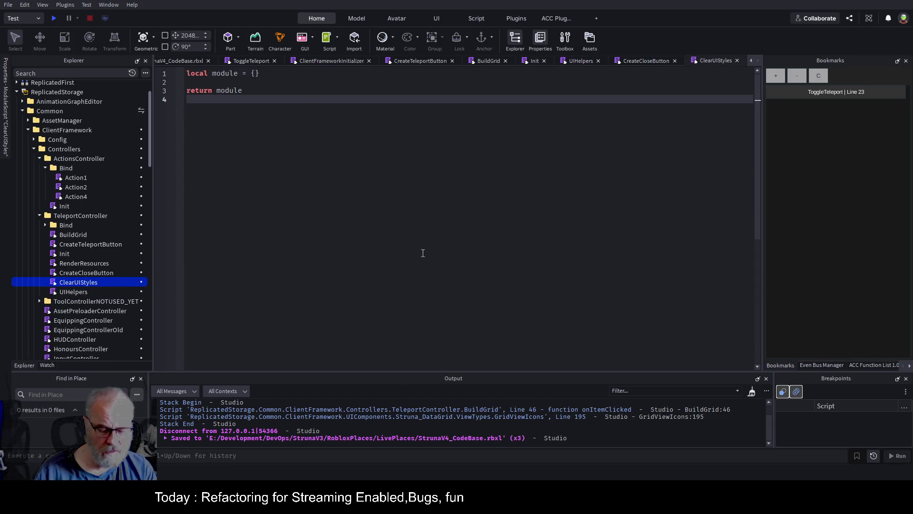
{"action": "key", "text": "ctrl+v"}
{"action": "mouse_move", "coordinate": [236, 177]}
{"action": "left_mouse_down"}
{"action": "mouse_move", "coordinate": [333, 192]}
{"action": "mouse_move", "coordinate": [428, 319]}
{"action": "mouse_move", "coordinate": [476, 332]}
{"action": "left_mouse_up"}
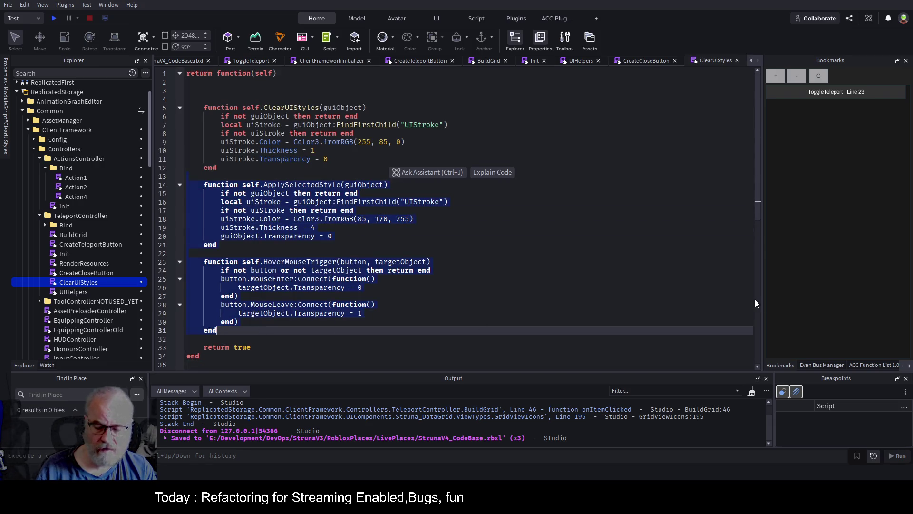
{"action": "key", "text": "Delete"}
Add a guiObject parameter to the returned function and remove the inner ClearUIStyles header and end.
{"action": "key", "text": "Up"}
{"action": "key", "text": "Up"}
{"action": "key", "text": "Up"}
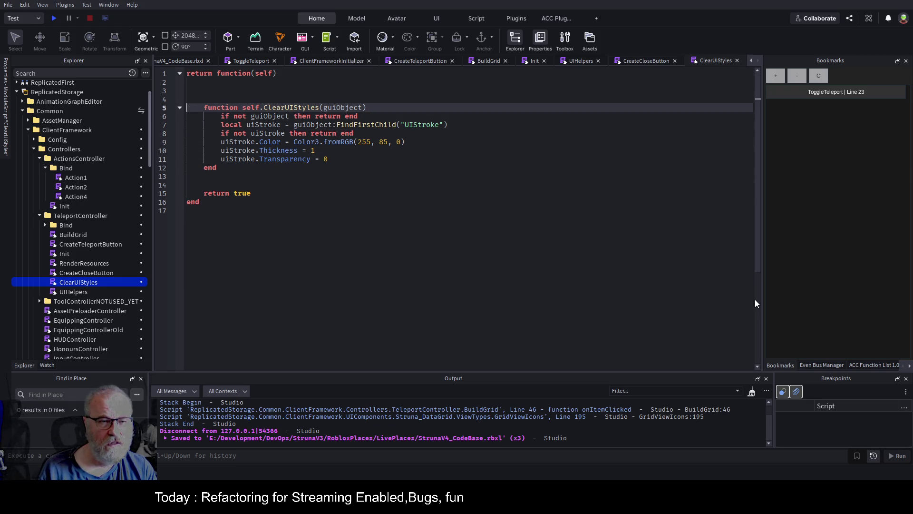
{"action": "key", "text": "Up"}
{"action": "key", "text": "Up"}
{"action": "key", "text": "Up"}
{"action": "type", "text": ",guiO"}
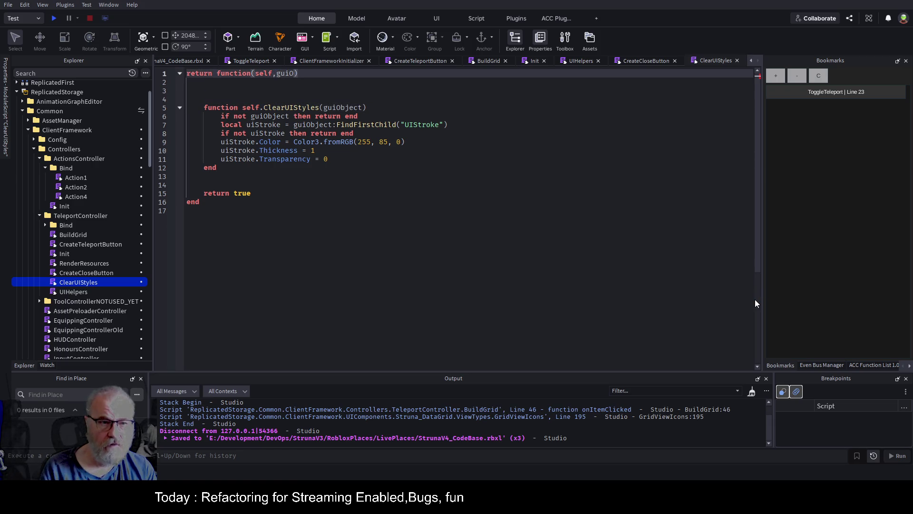
{"action": "key", "text": "Tab"}
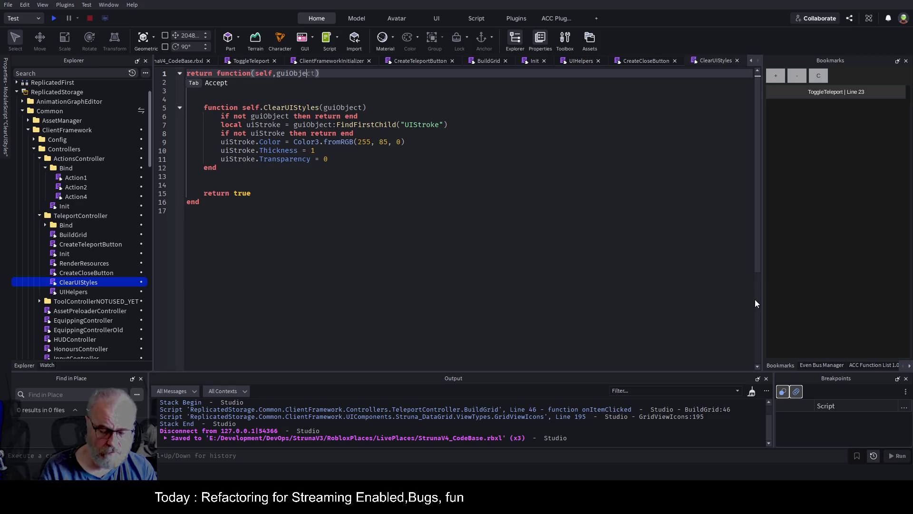
{"action": "key", "text": "Down"}
{"action": "key", "text": "Down"}
{"action": "key", "text": "Down"}
{"action": "key", "text": "End"}
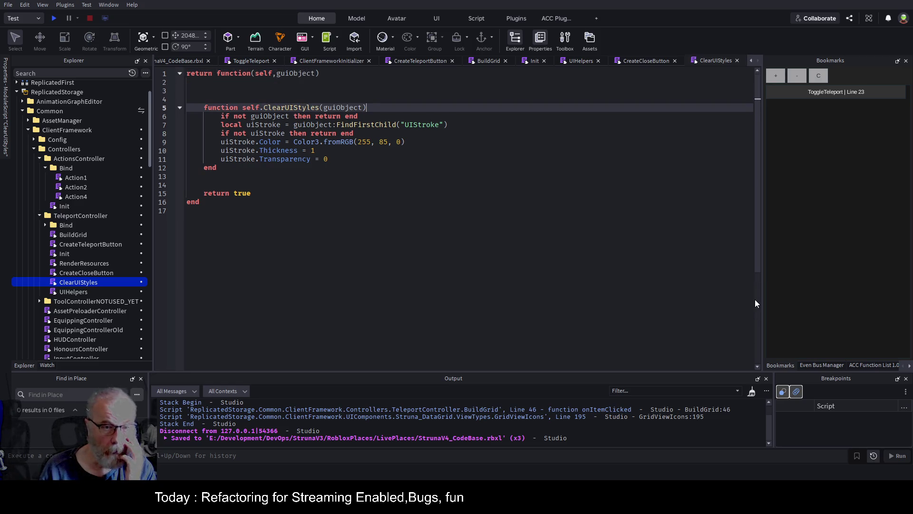
{"action": "key", "text": "shift+Home"}
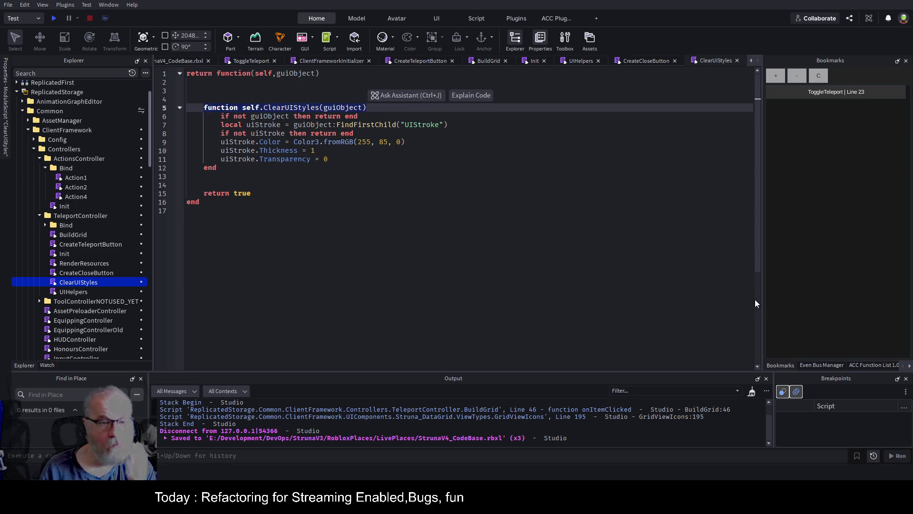
{"action": "key", "text": "Delete"}
{"action": "key", "text": "Down"}
{"action": "key", "text": "Down"}
{"action": "key", "text": "Down"}
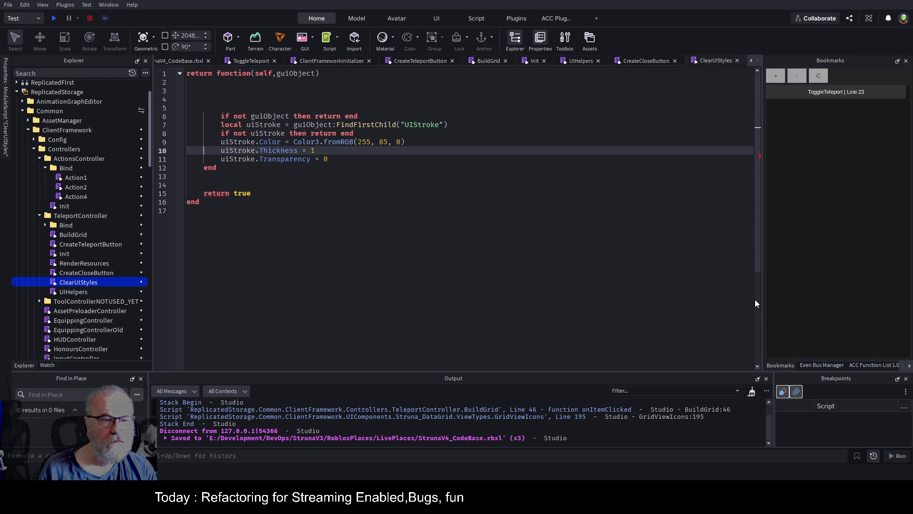
{"action": "key", "text": "shift+Home"}
{"action": "key", "text": "Delete"}
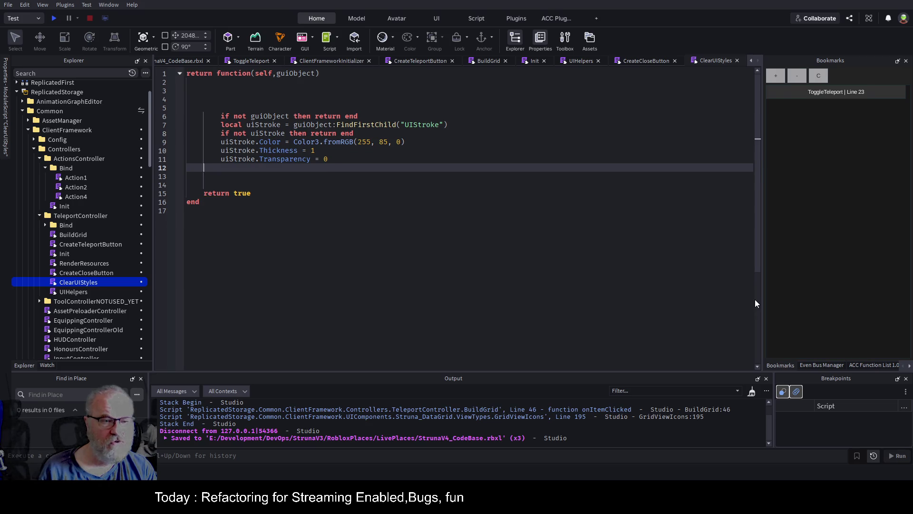
{"action": "key", "text": "Up"}
Reformat the script, remove blank lines under the header and above return true, and save.
{"action": "key", "text": "ctrl+a"}
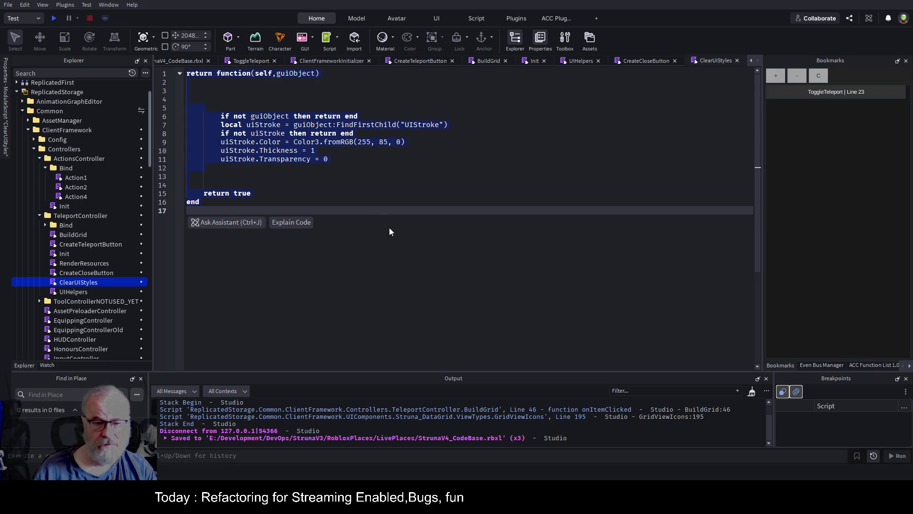
{"action": "key", "text": "alt+shift+f"}
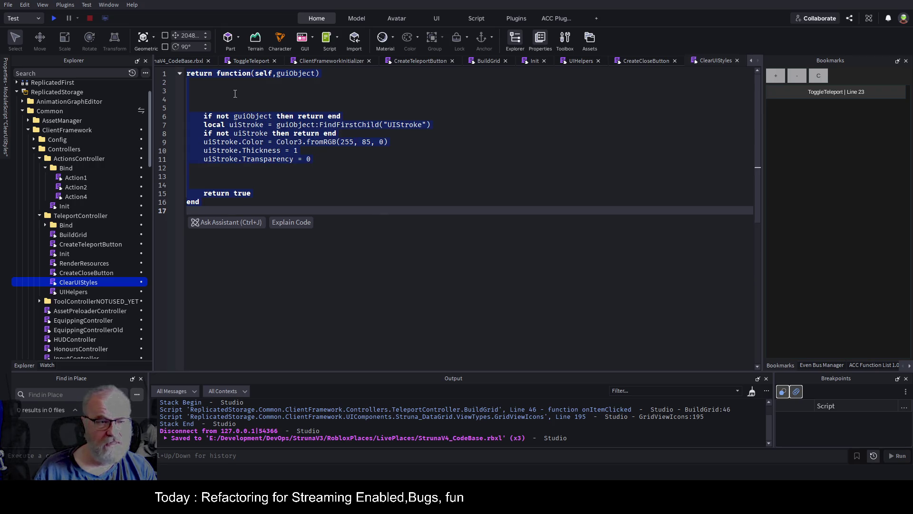
{"action": "left_click", "coordinate": [235, 93]}
{"action": "key", "text": "BackSpace"}
{"action": "key", "text": "BackSpace"}
{"action": "key", "text": "BackSpace"}
{"action": "key", "text": "Down"}
{"action": "key", "text": "Down"}
{"action": "key", "text": "Down"}
{"action": "key", "text": "Up"}
{"action": "key", "text": "Down"}
{"action": "key", "text": "Down"}
{"action": "key", "text": "BackSpace"}
{"action": "key", "text": "BackSpace"}
{"action": "key", "text": "ctrl+s"}
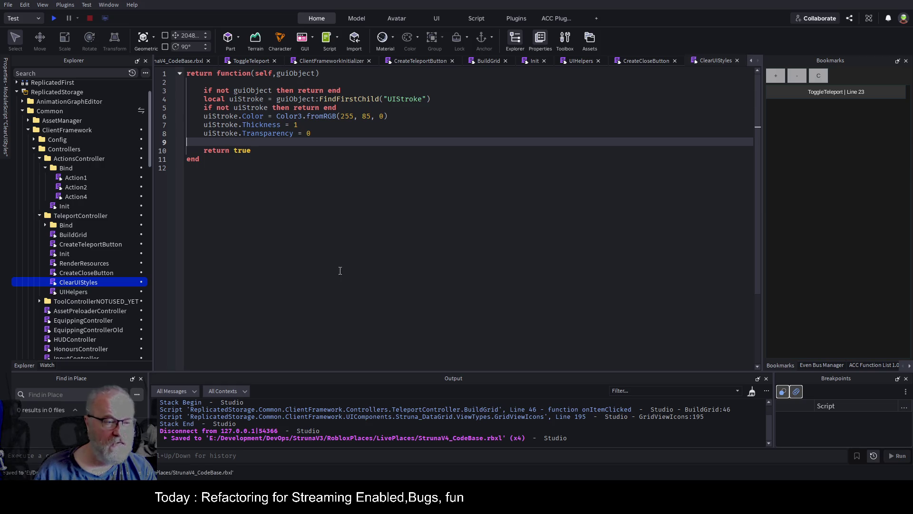
{"action": "double_click", "coordinate": [76, 293]}
{"action": "key", "text": "ctrl+a"}
Duplicate UIHelpers, rename the copy ApplySelectedStyle, and open it.
{"action": "left_click", "coordinate": [82, 283]}
{"action": "left_click", "coordinate": [76, 292]}
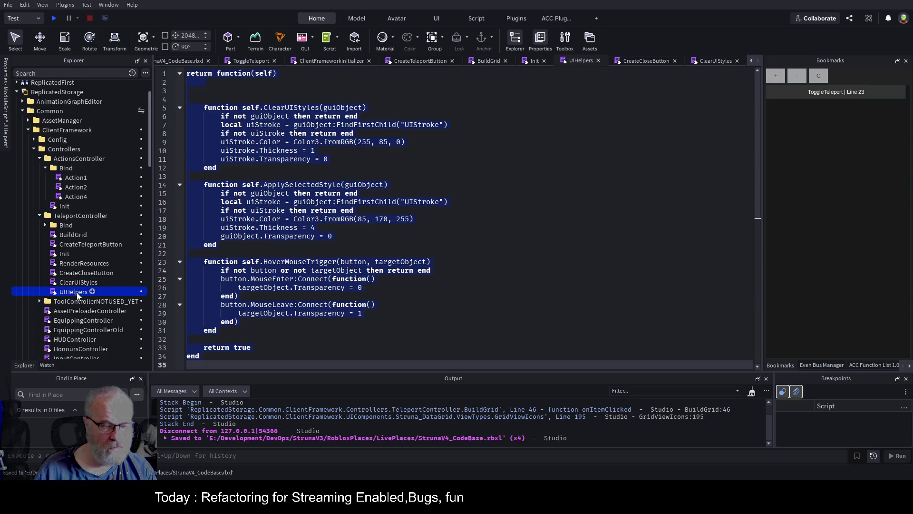
{"action": "key", "text": "ctrl+d"}
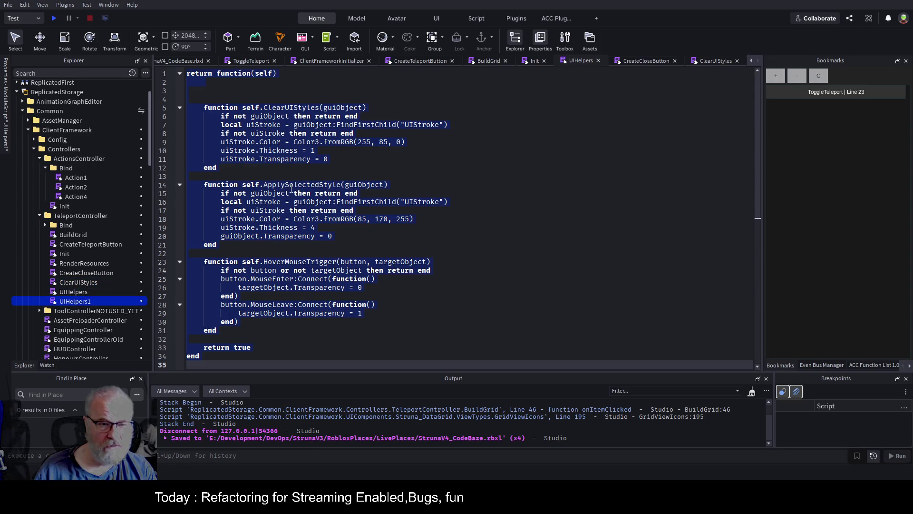
{"action": "left_click", "coordinate": [301, 186]}
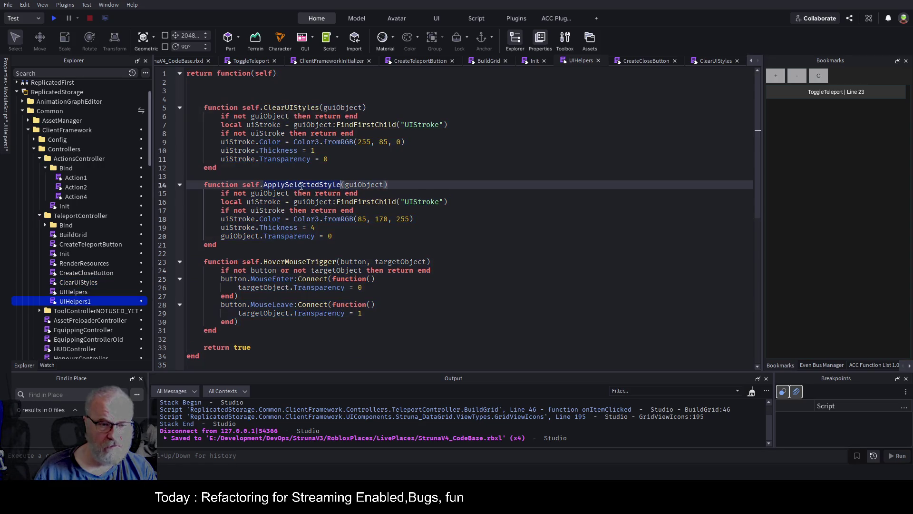
{"action": "left_click", "coordinate": [90, 303]}
{"action": "type", "text": "ApplySelectedStyle"}
{"action": "key", "text": "Return"}
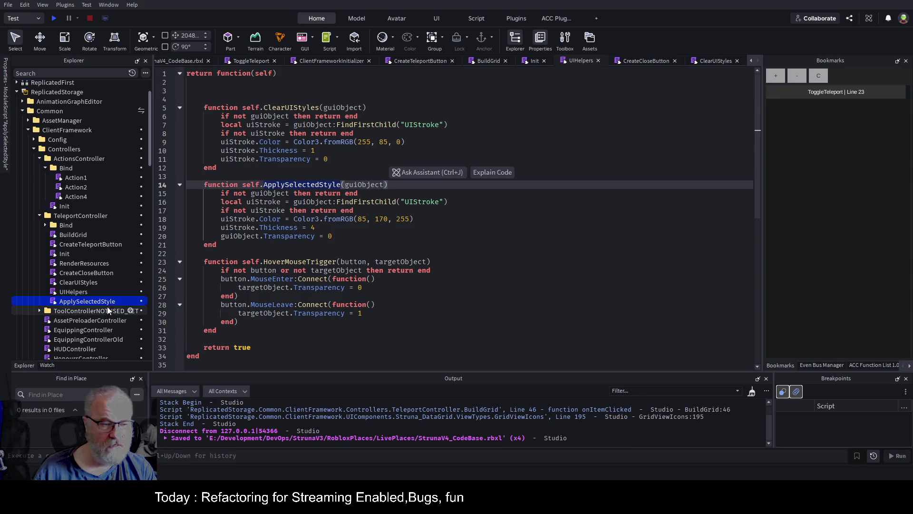
{"action": "double_click", "coordinate": [106, 302]}
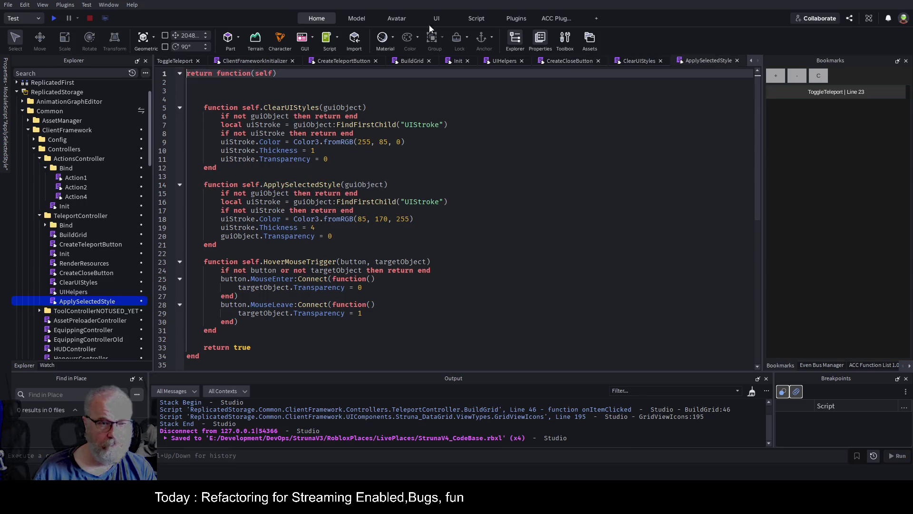
Add guiObject as a parameter on line 1 of ApplySelectedStyle.
{"action": "double_click", "coordinate": [343, 109]}
{"action": "left_click", "coordinate": [281, 75]}
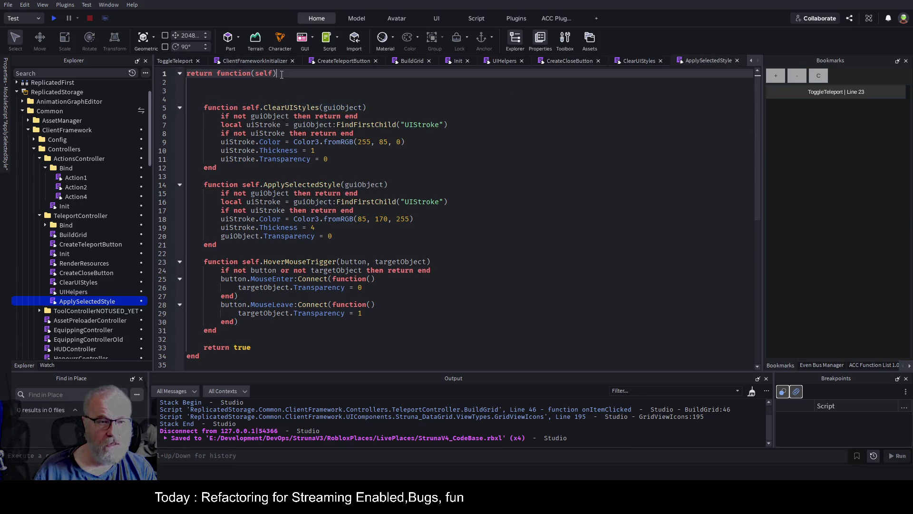
{"action": "key", "text": "Left"}
{"action": "type", "text": ",guiObject"}
{"action": "key", "text": "Down"}
Delete the ClearUIStyles and HoverMouseTrigger functions from the copy.
{"action": "key", "text": "shift+Down"}
{"action": "key", "text": "shift+Down"}
{"action": "key", "text": "shift+Down"}
{"action": "key", "text": "shift+End"}
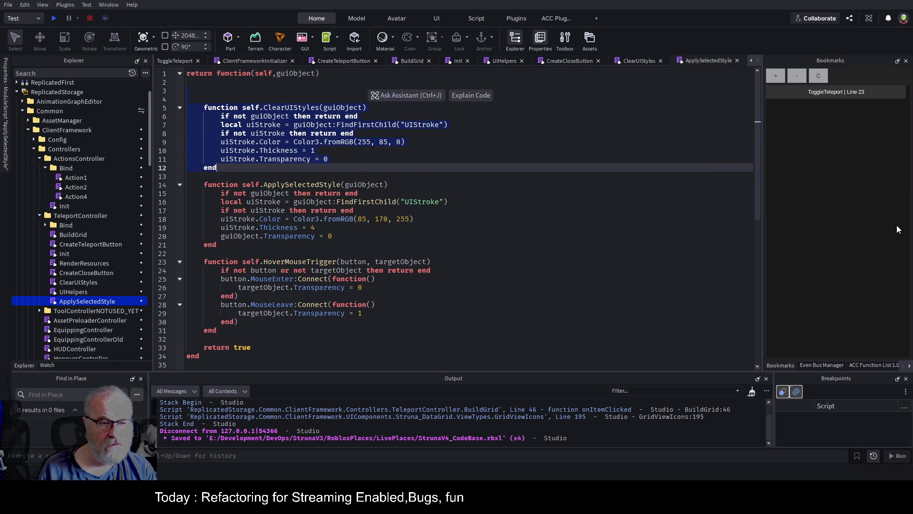
{"action": "key", "text": "Delete"}
{"action": "key", "text": "Return"}
{"action": "key", "text": "Down"}
{"action": "key", "text": "Down"}
{"action": "key", "text": "Down"}
{"action": "key", "text": "Down"}
{"action": "key", "text": "shift+Down"}
{"action": "key", "text": "shift+Down"}
{"action": "key", "text": "shift+Down"}
{"action": "key", "text": "shift+End"}
{"action": "key", "text": "Delete"}
{"action": "key", "text": "BackSpace"}
{"action": "key", "text": "BackSpace"}
{"action": "key", "text": "Up"}
{"action": "key", "text": "Up"}
{"action": "key", "text": "Up"}
{"action": "key", "text": "Up"}
Remove the ApplySelectedStyle wrapper header, its closing end and extra blank lines, then save.
{"action": "key", "text": "Home"}
{"action": "key", "text": "shift+End"}
{"action": "key", "text": "Delete"}
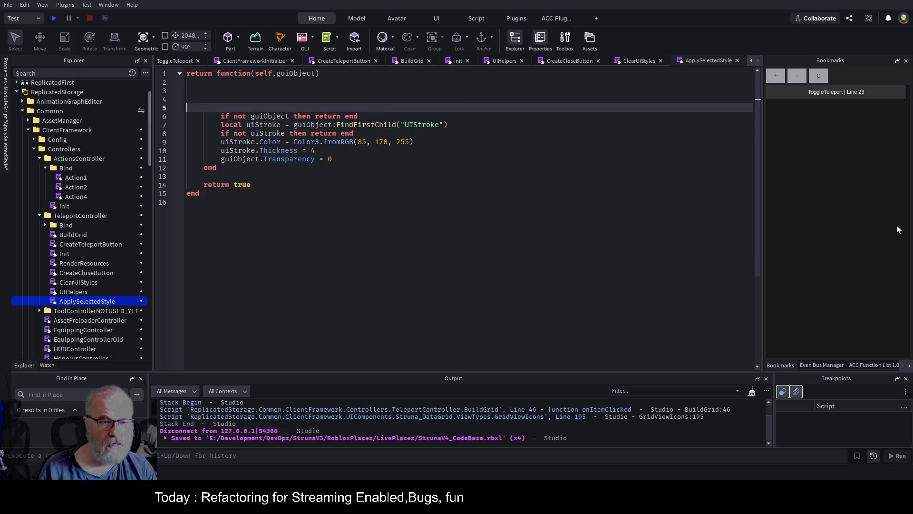
{"action": "key", "text": "Down"}
{"action": "key", "text": "Down"}
{"action": "key", "text": "Down"}
{"action": "key", "text": "shift+End"}
{"action": "key", "text": "Delete"}
{"action": "key", "text": "Up"}
{"action": "key", "text": "Up"}
{"action": "key", "text": "Up"}
{"action": "key", "text": "shift+Down"}
{"action": "key", "text": "shift+Down"}
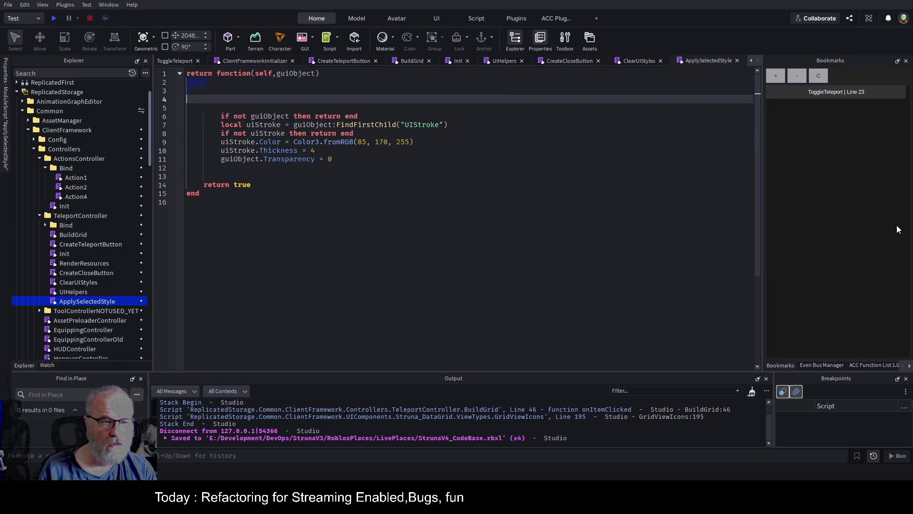
{"action": "key", "text": "Delete"}
{"action": "key", "text": "Delete"}
{"action": "key", "text": "Down"}
{"action": "key", "text": "Down"}
{"action": "key", "text": "Down"}
{"action": "key", "text": "Down"}
{"action": "key", "text": "Delete"}
{"action": "key", "text": "ctrl+s"}
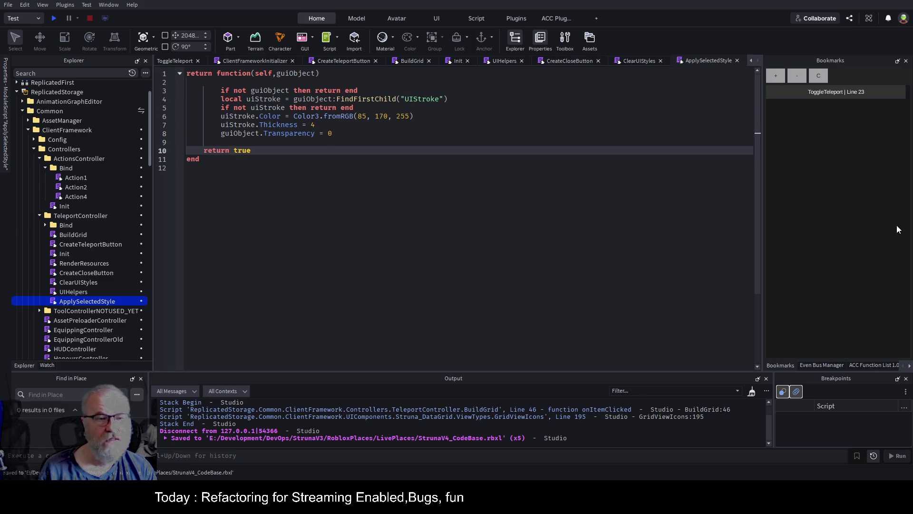
Shift the code one indent level left and trim the extra blank lines before return true.
{"action": "key", "text": "ctrl+a"}
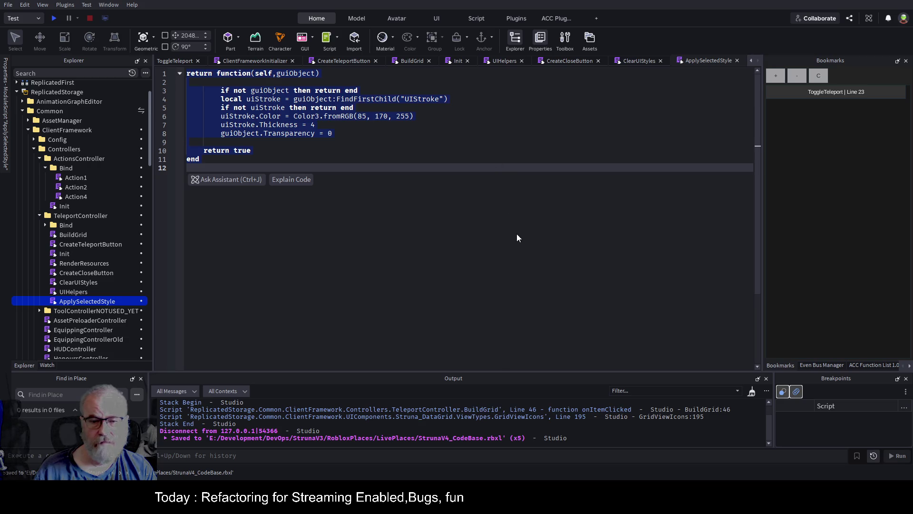
{"action": "key", "text": "alt+shift+f"}
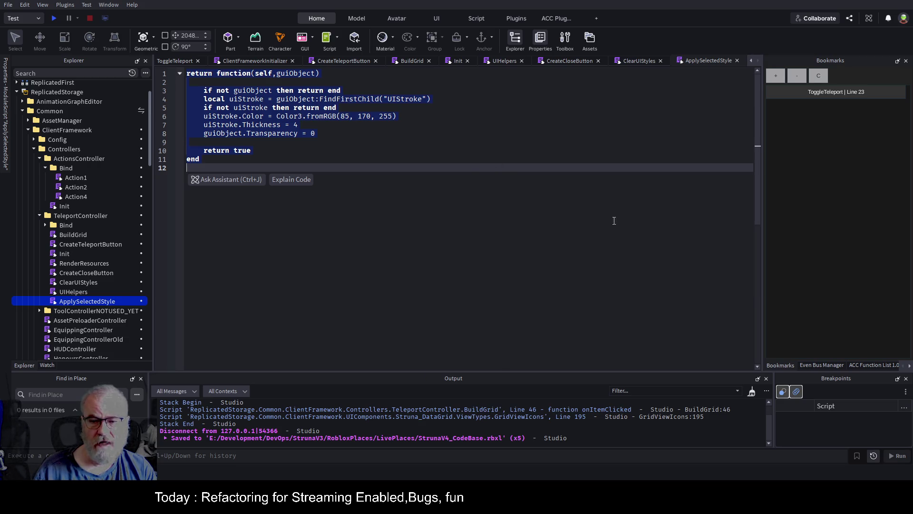
{"action": "left_click", "coordinate": [384, 190]}
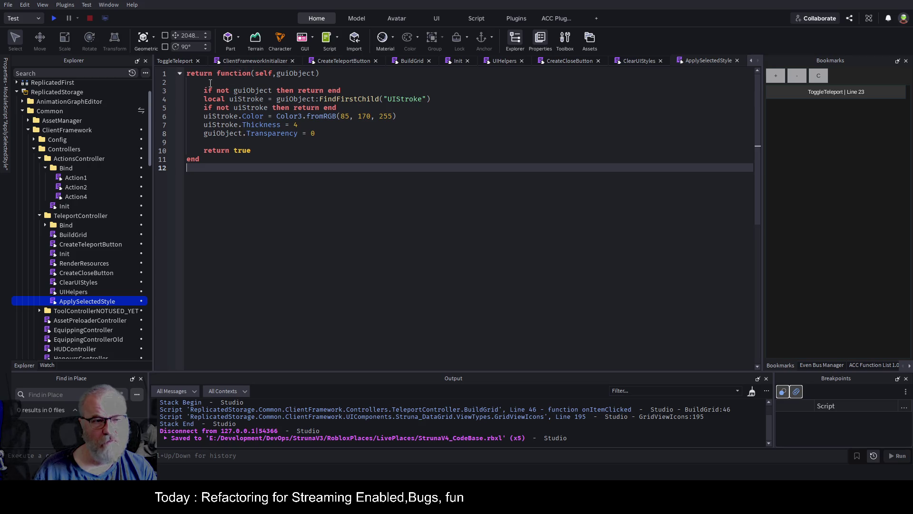
{"action": "left_click", "coordinate": [339, 82]}
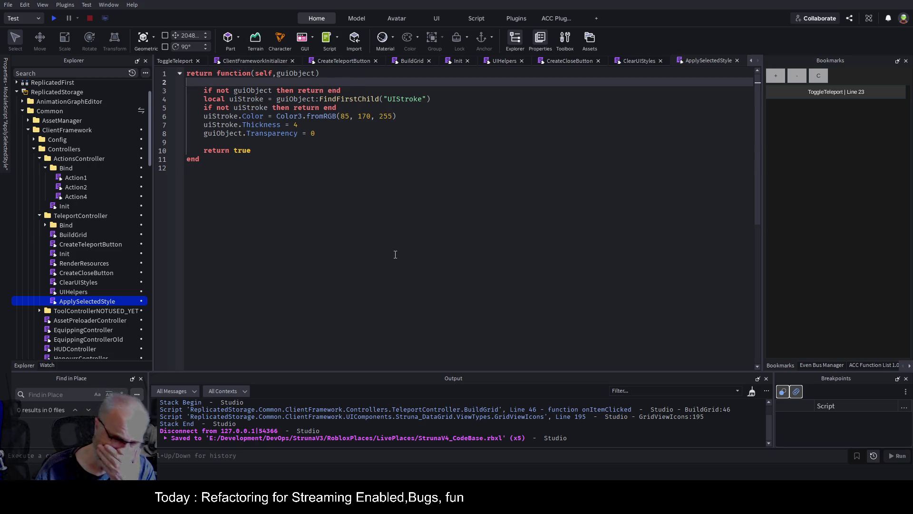
{"action": "left_click", "coordinate": [530, 142]}
{"action": "key", "text": "Return"}
{"action": "key", "text": "Return"}
{"action": "key", "text": "Return"}
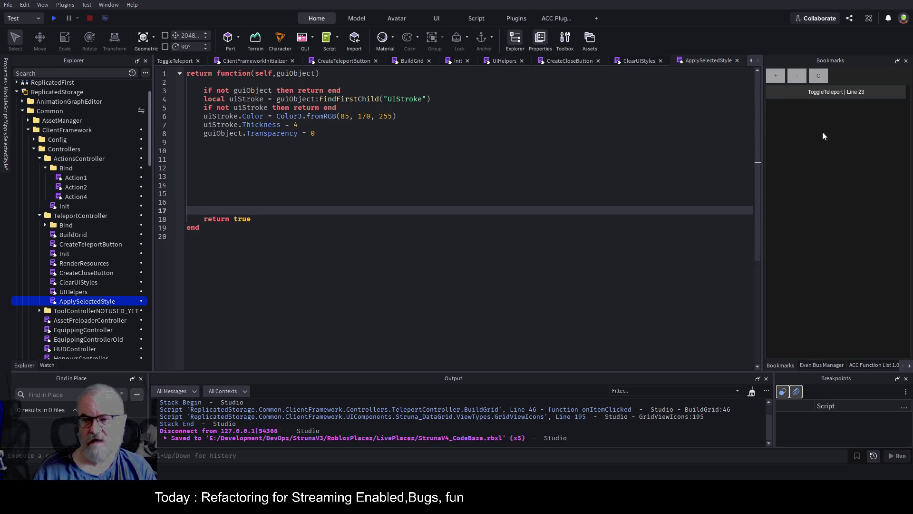
{"action": "left_click", "coordinate": [207, 144]}
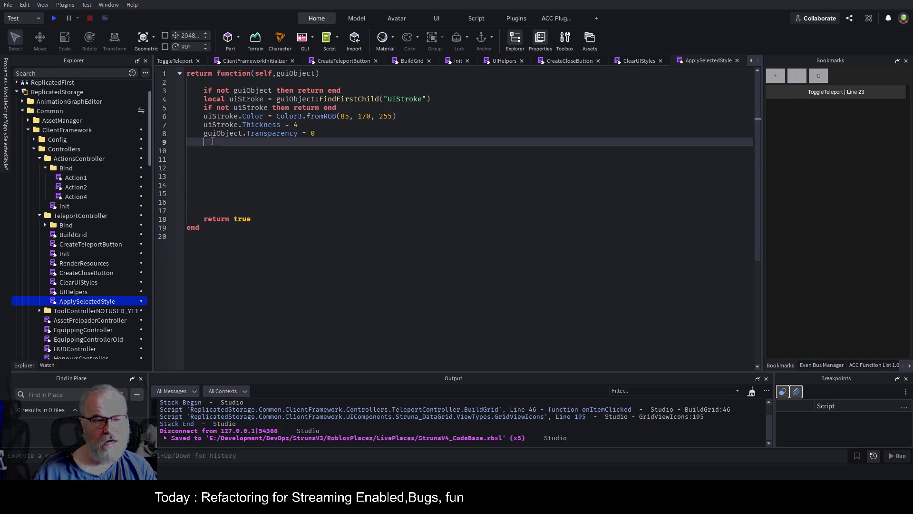
{"action": "left_click", "coordinate": [261, 219]}
{"action": "mouse_move", "coordinate": [201, 142]}
{"action": "left_mouse_down"}
{"action": "mouse_move", "coordinate": [205, 177]}
{"action": "mouse_move", "coordinate": [251, 208]}
{"action": "left_mouse_up"}
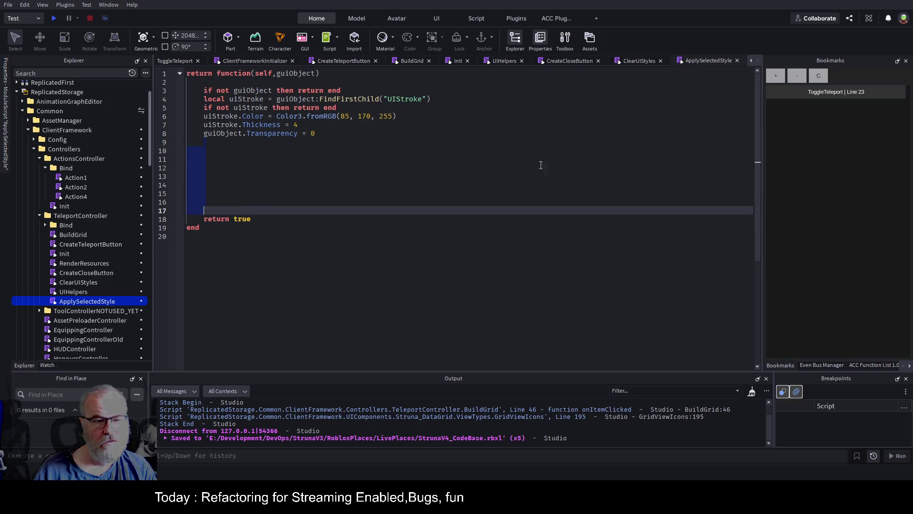
{"action": "key", "text": "BackSpace"}
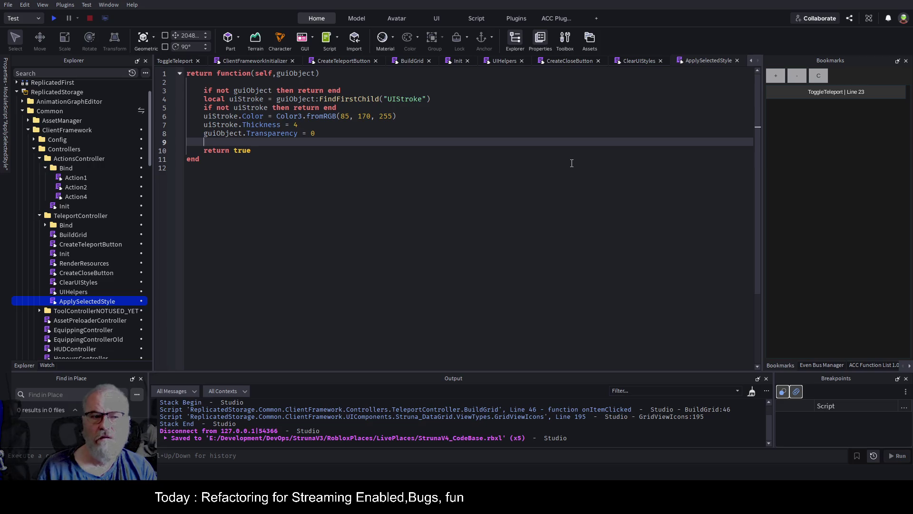
{"action": "key", "text": "ctrl+s"}
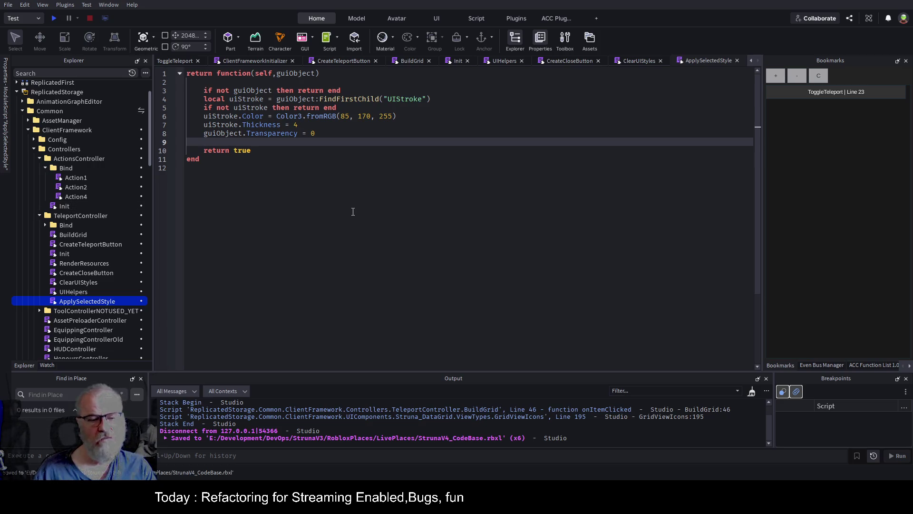
Save the ApplySelectedStyle module and reopen the UIHelpers script.
{"action": "left_click", "coordinate": [318, 151]}
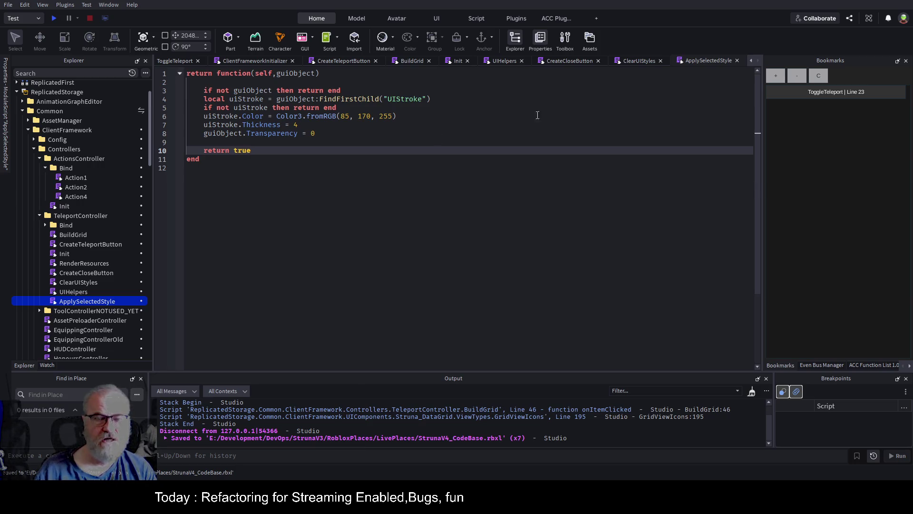
{"action": "left_click", "coordinate": [373, 143]}
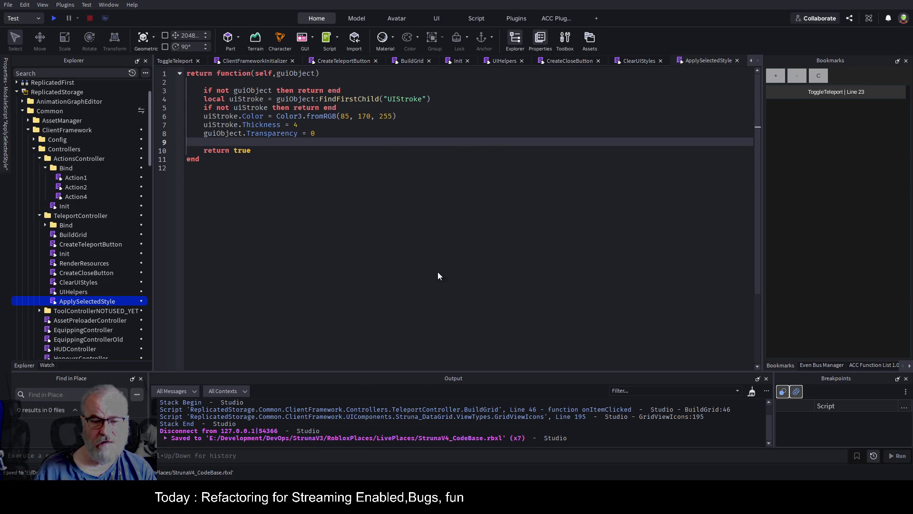
{"action": "left_click", "coordinate": [308, 239]}
{"action": "key", "text": "ctrl+s"}
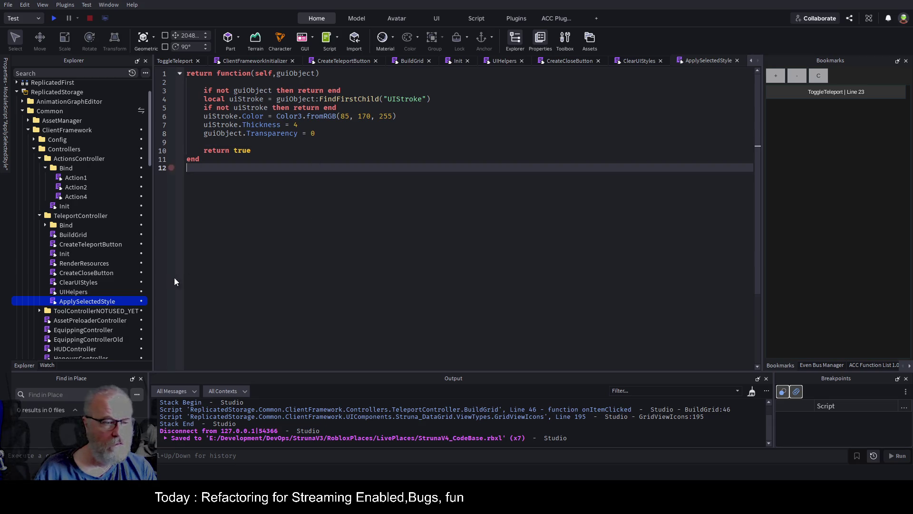
{"action": "double_click", "coordinate": [79, 291]}
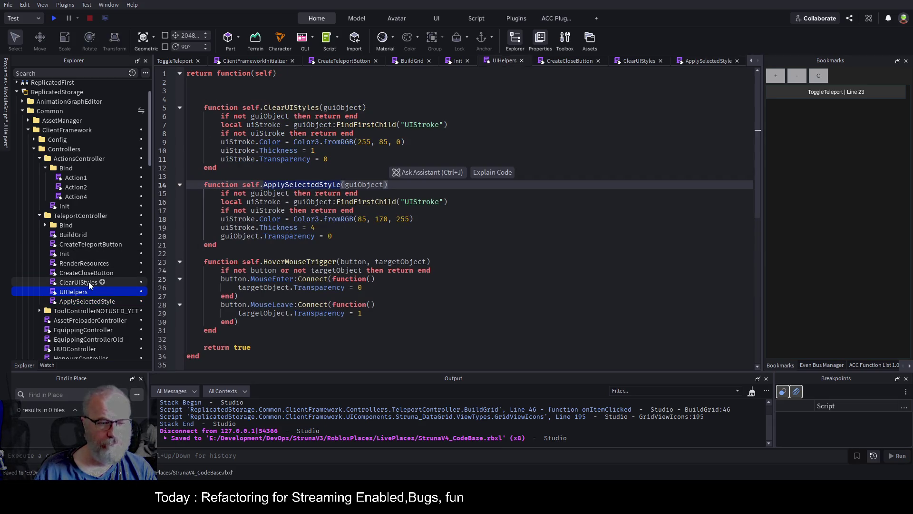
Rename UIHelpers to HoverMouseTrigger and delete its ClearUIStyles and ApplySelectedStyle functions.
{"action": "left_click", "coordinate": [307, 262]}
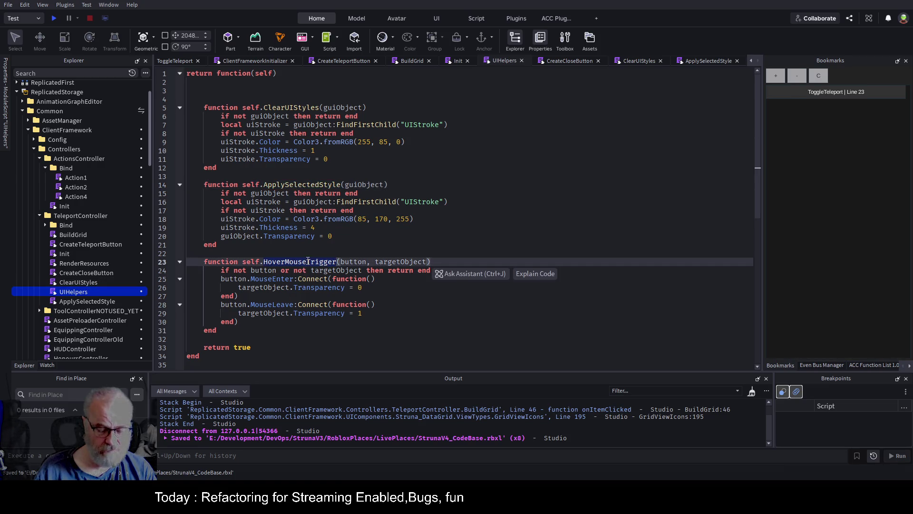
{"action": "left_click", "coordinate": [74, 293]}
{"action": "type", "text": "HoverMouseTrigger"}
{"action": "key", "text": "Return"}
{"action": "mouse_move", "coordinate": [216, 245]}
{"action": "left_mouse_down"}
{"action": "mouse_move", "coordinate": [204, 134]}
{"action": "mouse_move", "coordinate": [188, 82]}
{"action": "mouse_move", "coordinate": [181, 88]}
{"action": "left_mouse_up"}
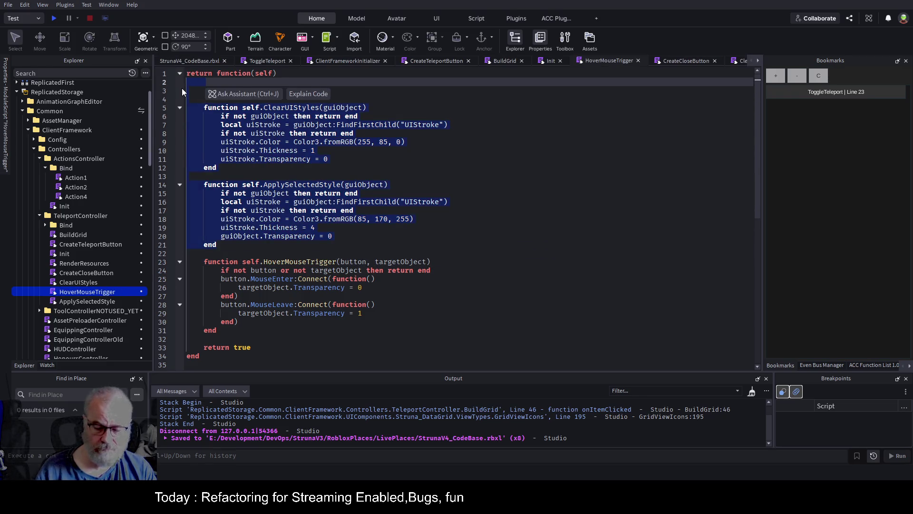
{"action": "key", "text": "Delete"}
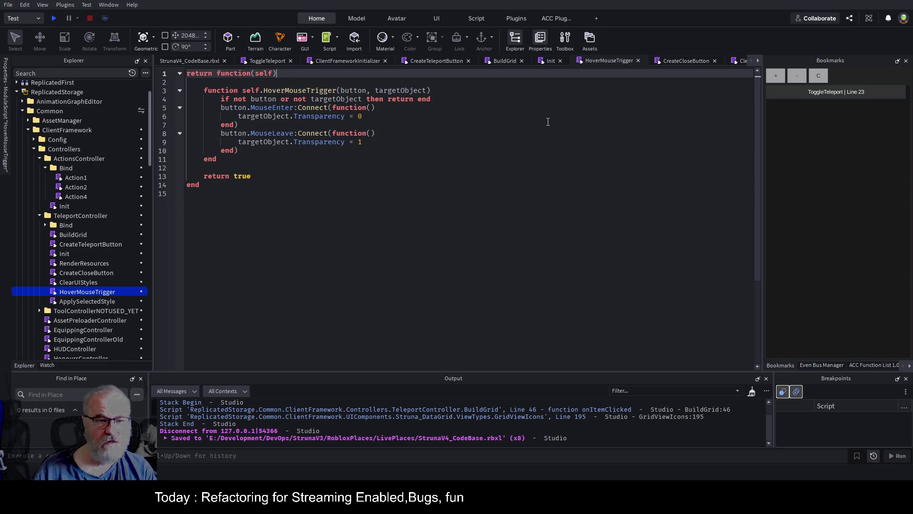
Add button and targetObject parameters, then remove the wrapper header, blank lines and extra end.
{"action": "type", "text": ",button,targetObject"}
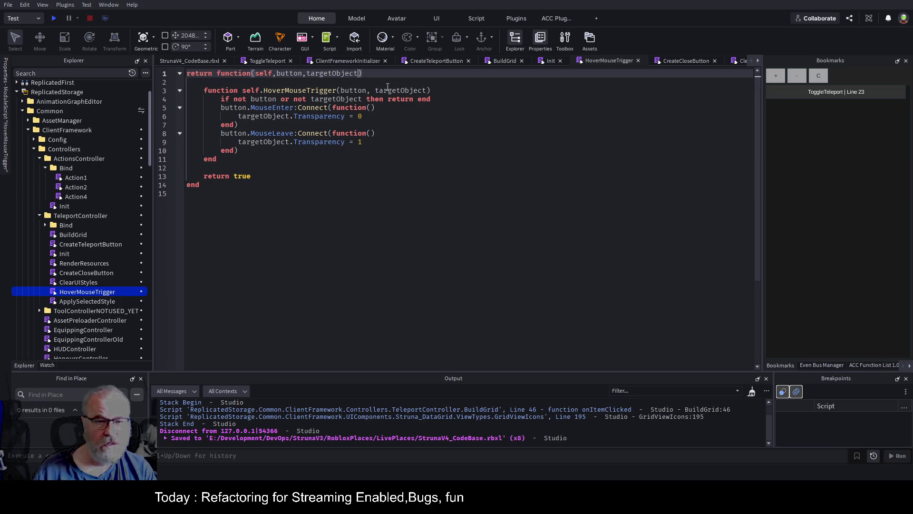
{"action": "left_click_drag", "start_coordinate": [427, 90], "coordinate": [188, 89]}
{"action": "key", "text": "BackSpace"}
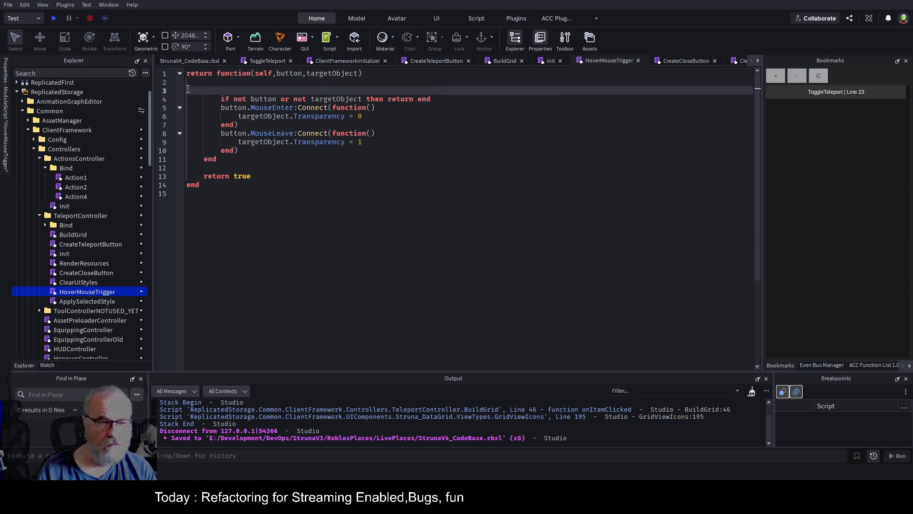
{"action": "key", "text": "BackSpace"}
{"action": "key", "text": "BackSpace"}
{"action": "key", "text": "Down"}
{"action": "key", "text": "Down"}
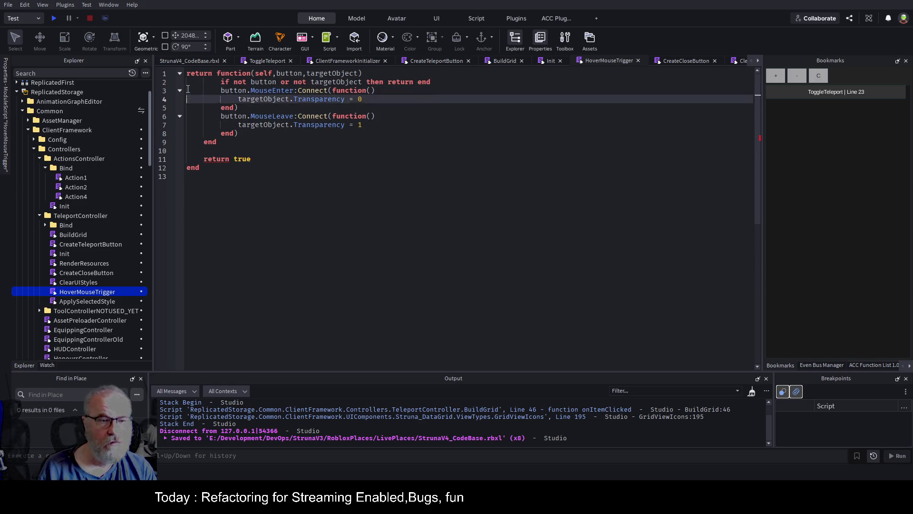
{"action": "key", "text": "Down"}
{"action": "key", "text": "Down"}
{"action": "key", "text": "Down"}
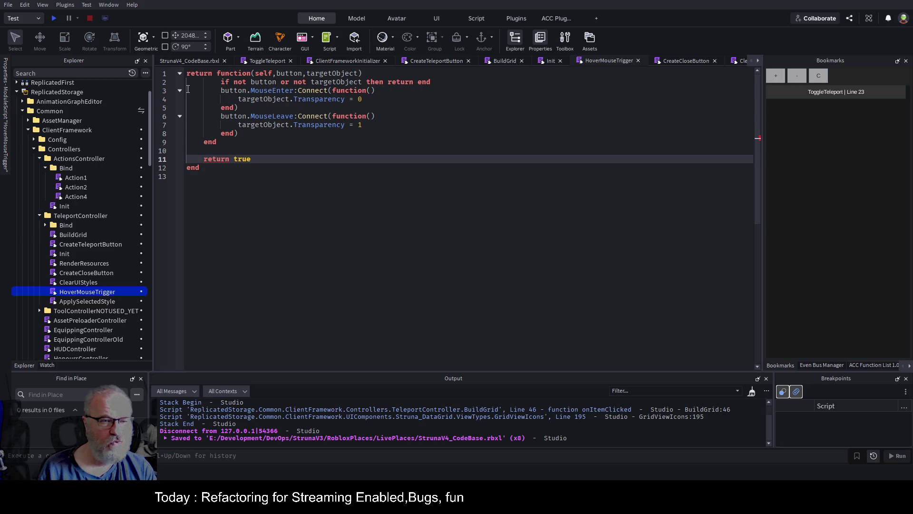
{"action": "key", "text": "Up"}
{"action": "key", "text": "BackSpace"}
{"action": "key", "text": "BackSpace"}
{"action": "key", "text": "BackSpace"}
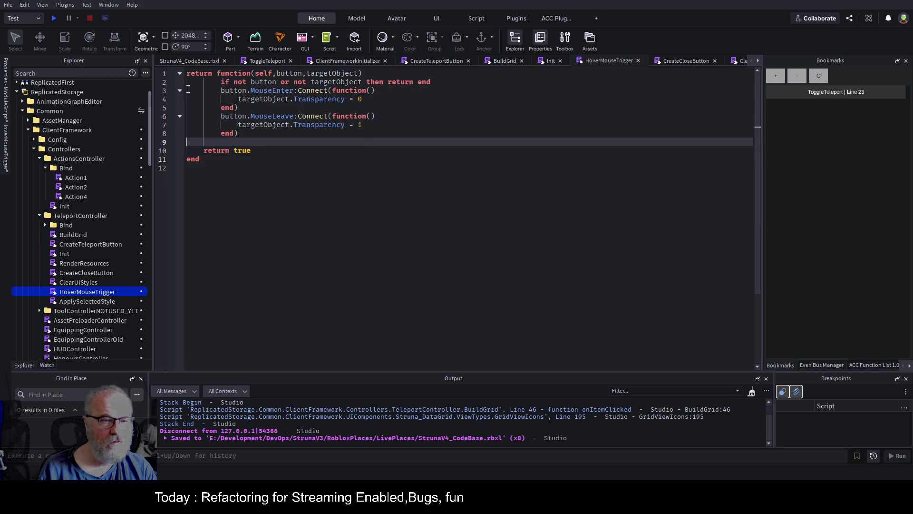
Reformat the whole HoverMouseTrigger module's indentation and save the place.
{"action": "key", "text": "ctrl+a"}
{"action": "key", "text": "ctrl+s"}
{"action": "key", "text": "alt+shift+f"}
{"action": "left_click", "coordinate": [408, 221]}
{"action": "key", "text": "ctrl+s"}
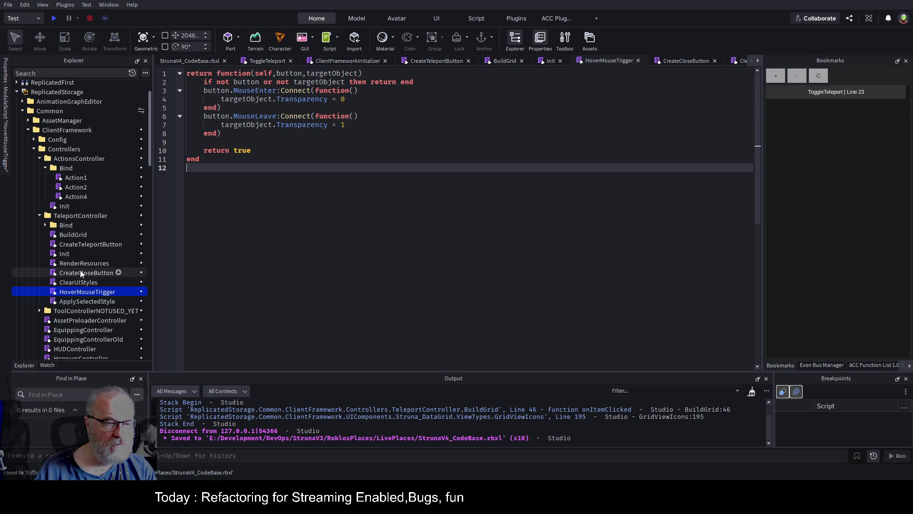
In CreateCloseButton, change the line 4 UIHelpers local to a HoverMouseTrigger require.
{"action": "double_click", "coordinate": [93, 273]}
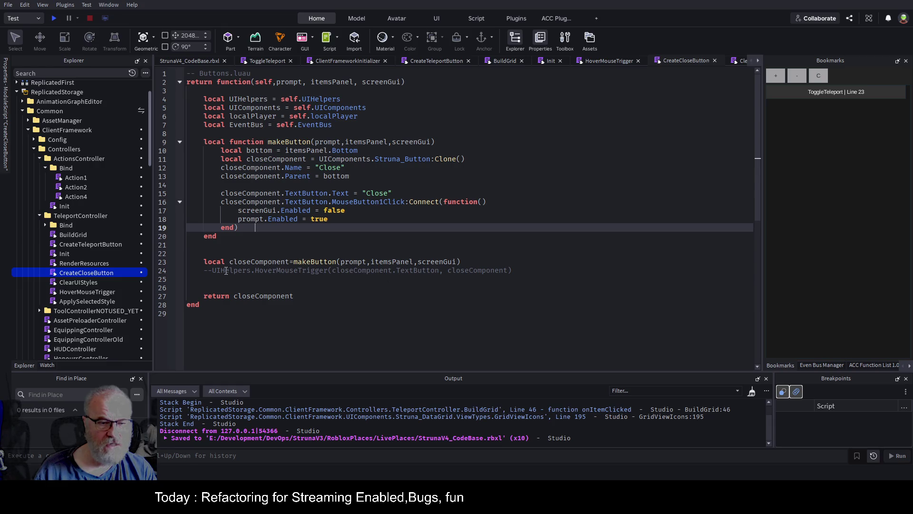
{"action": "left_click", "coordinate": [227, 269]}
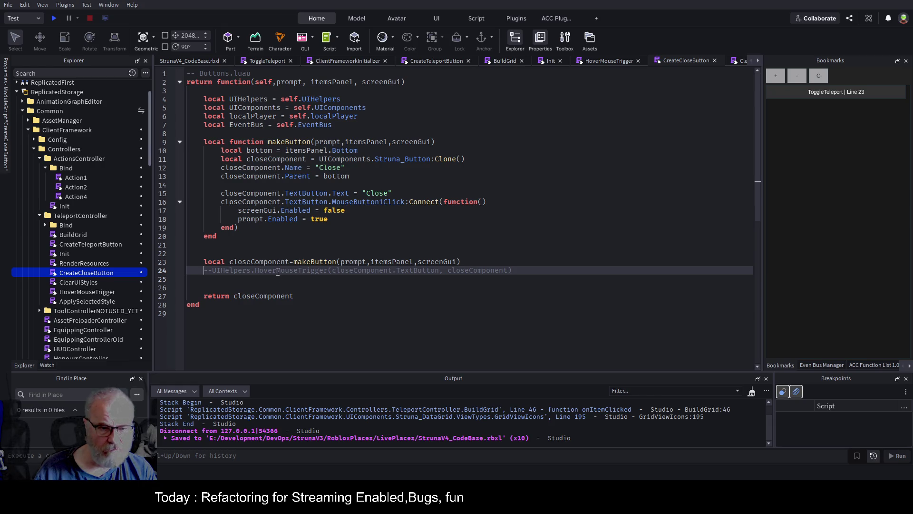
{"action": "double_click", "coordinate": [280, 271]}
{"action": "key", "text": "ctrl+c"}
{"action": "double_click", "coordinate": [321, 99]}
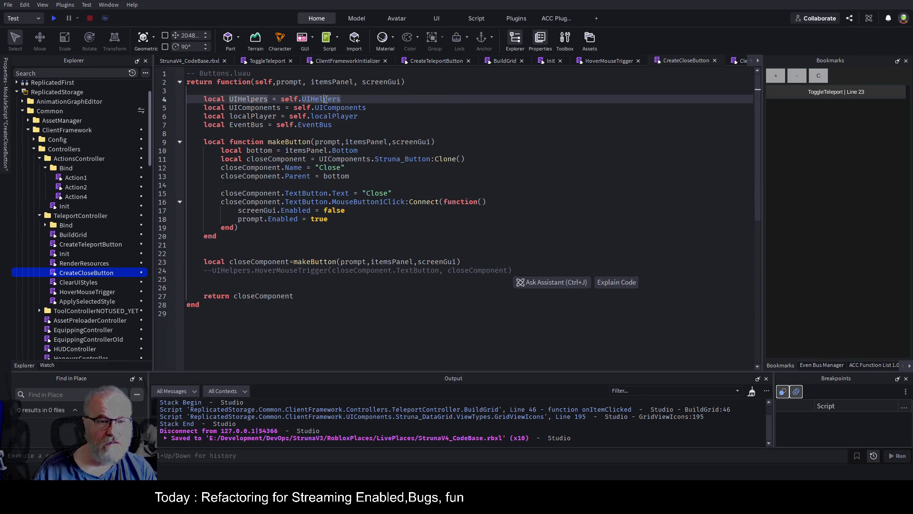
{"action": "key", "text": "ctrl+v"}
{"action": "left_click", "coordinate": [260, 103]}
{"action": "double_click", "coordinate": [247, 99]}
{"action": "key", "text": "ctrl+v"}
{"action": "left_click", "coordinate": [482, 212]}
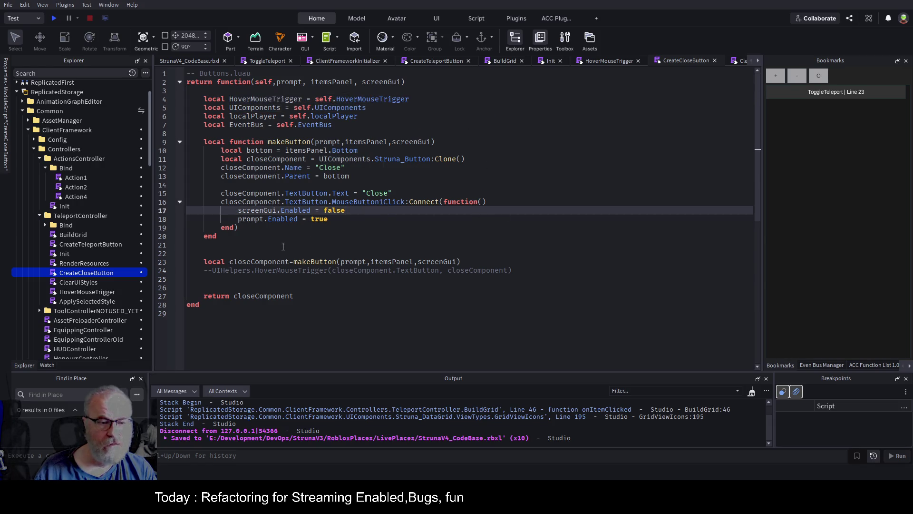
Uncomment the hover trigger call on line 24 by deleting its --UIHelpers. prefix, then save.
{"action": "left_click_drag", "start_coordinate": [255, 271], "coordinate": [205, 270]}
{"action": "key", "text": "Delete"}
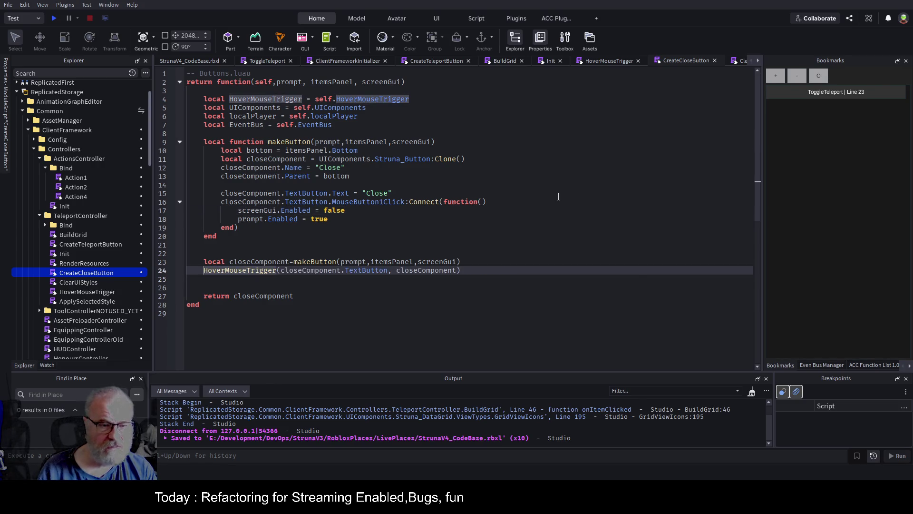
{"action": "left_click", "coordinate": [353, 308]}
{"action": "key", "text": "ctrl+s"}
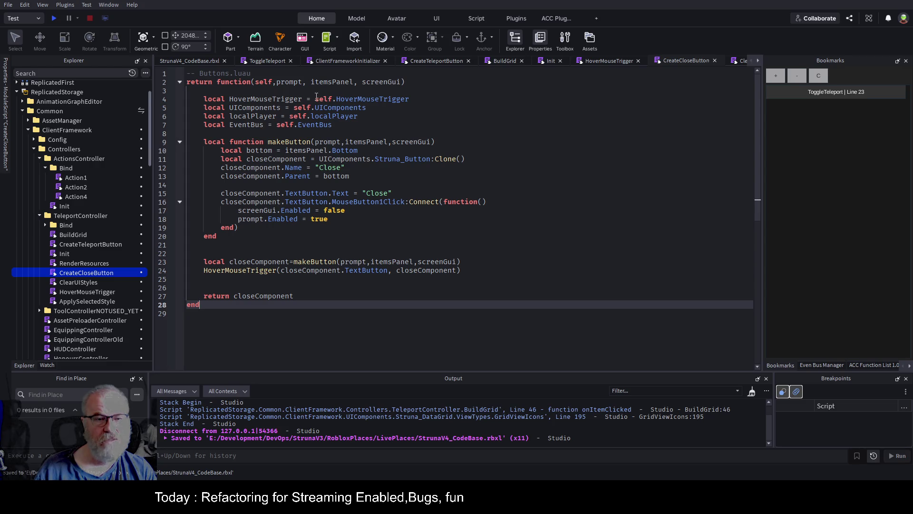
Make the line 24 call use self.HoverMouseTrigger and delete the line 4 local declaration.
{"action": "left_click_drag", "start_coordinate": [314, 99], "coordinate": [410, 99]}
{"action": "key", "text": "ctrl+c"}
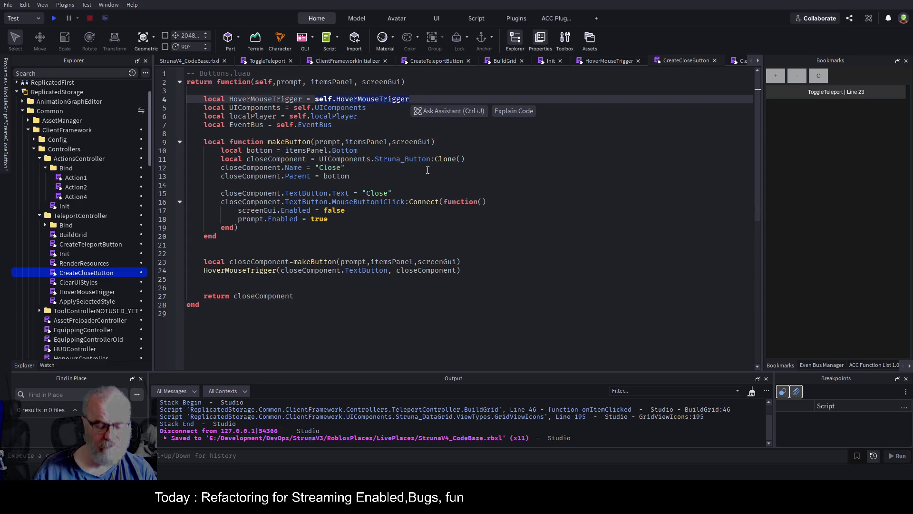
{"action": "double_click", "coordinate": [226, 270]}
{"action": "key", "text": "ctrl+v"}
{"action": "left_click", "coordinate": [483, 227]}
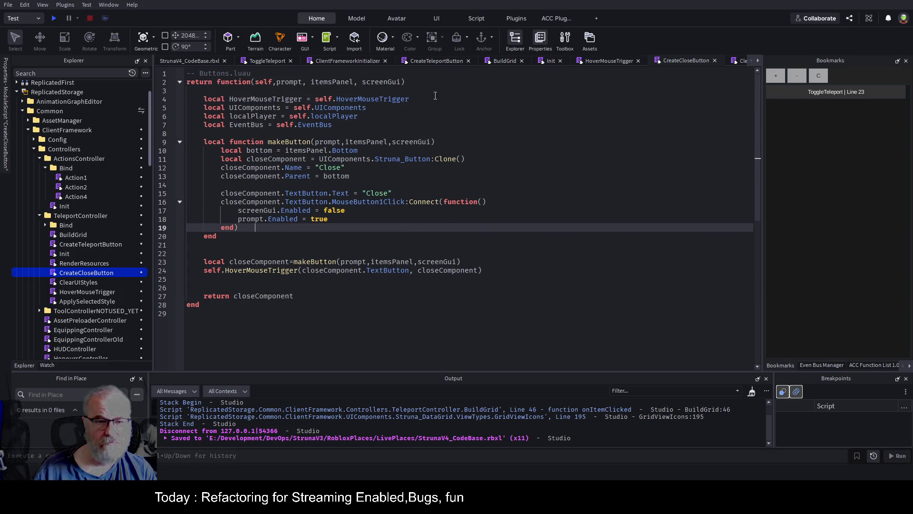
{"action": "left_click", "coordinate": [435, 97]}
{"action": "key", "text": "shift+Home"}
{"action": "key", "text": "BackSpace"}
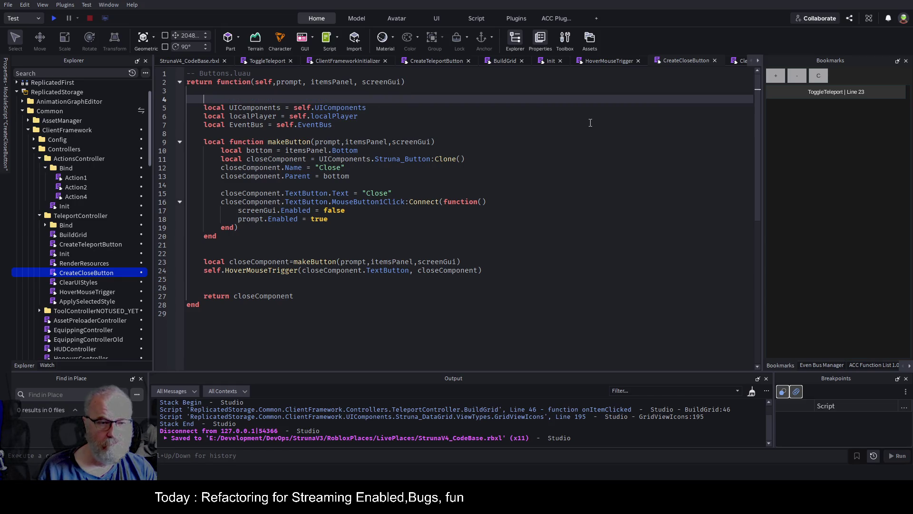
{"action": "key", "text": "ctrl+s"}
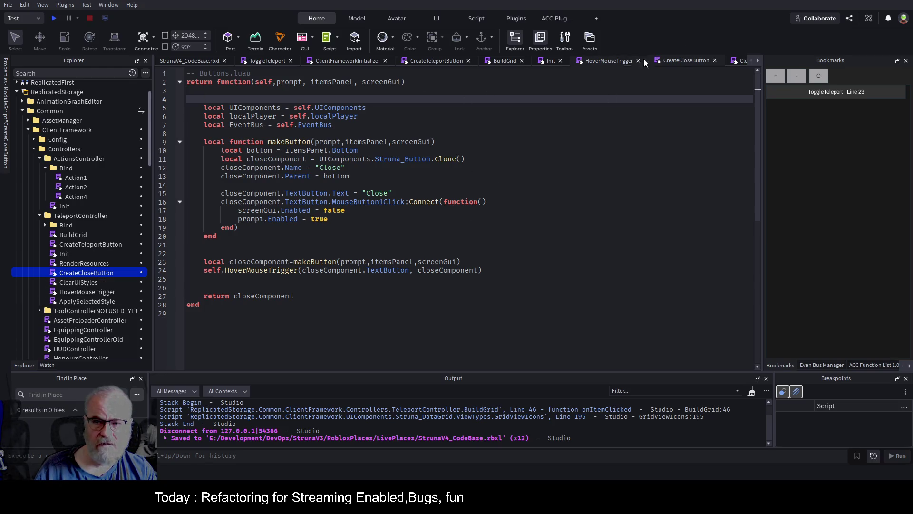
Save CreateCloseButton again and bring the ToggleTeleport script back into view.
{"action": "left_click", "coordinate": [348, 238]}
{"action": "key", "text": "ctrl+s"}
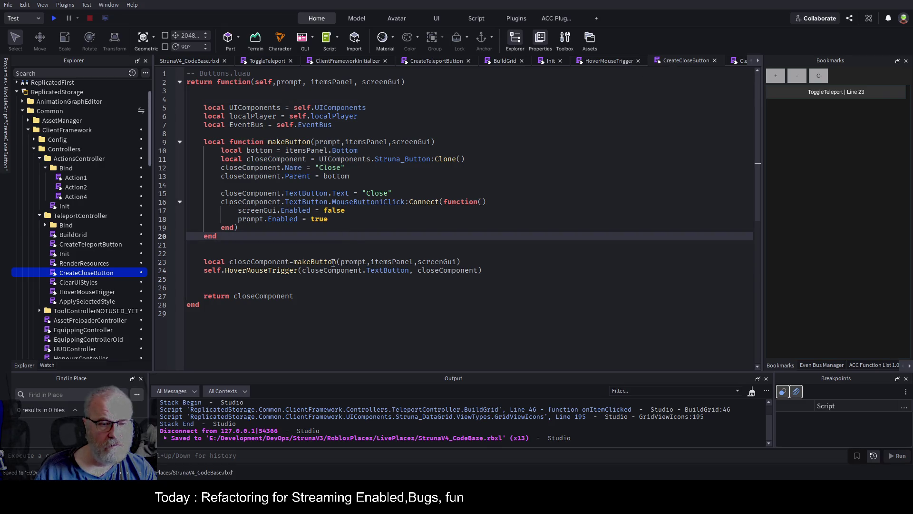
{"action": "left_click", "coordinate": [492, 310]}
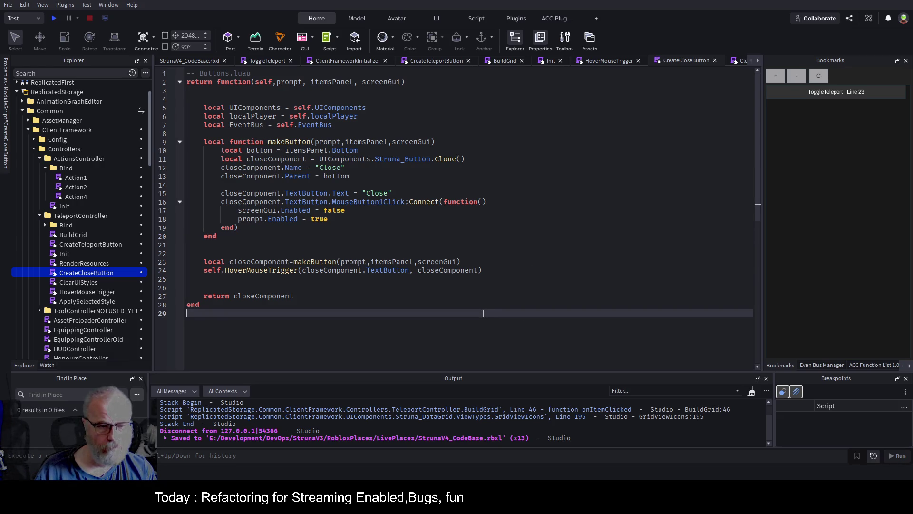
{"action": "left_click", "coordinate": [270, 60]}
{"action": "left_click", "coordinate": [513, 190]}
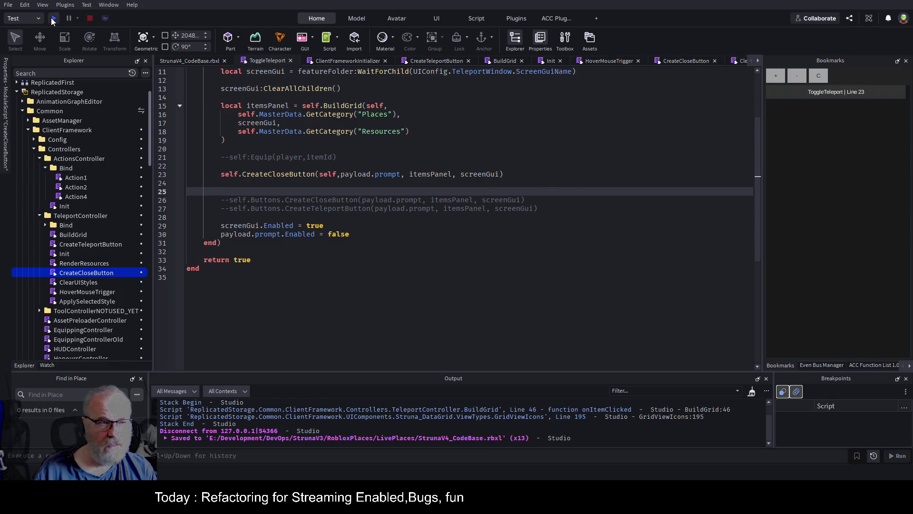
Playtest the teleport window, then jump from the nil TextButton error to CreateCloseButton line 24.
{"action": "left_click", "coordinate": [53, 19]}
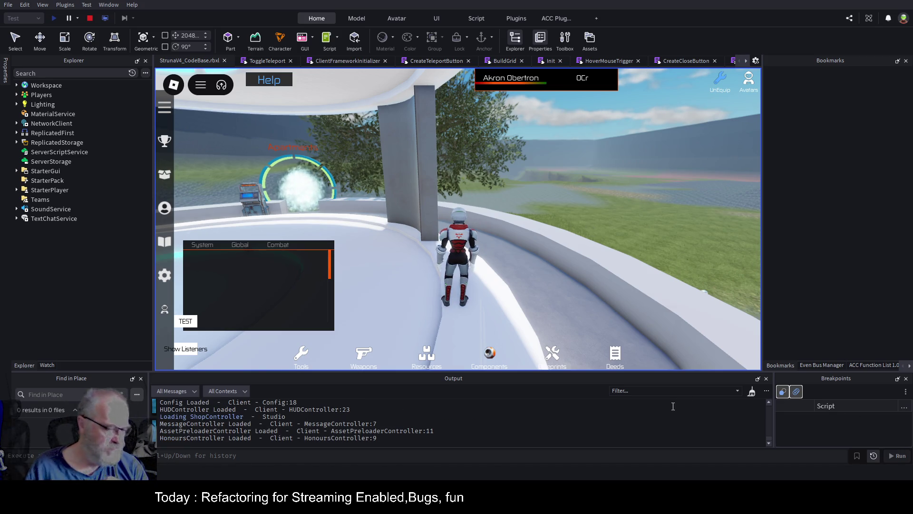
{"action": "left_click", "coordinate": [752, 393]}
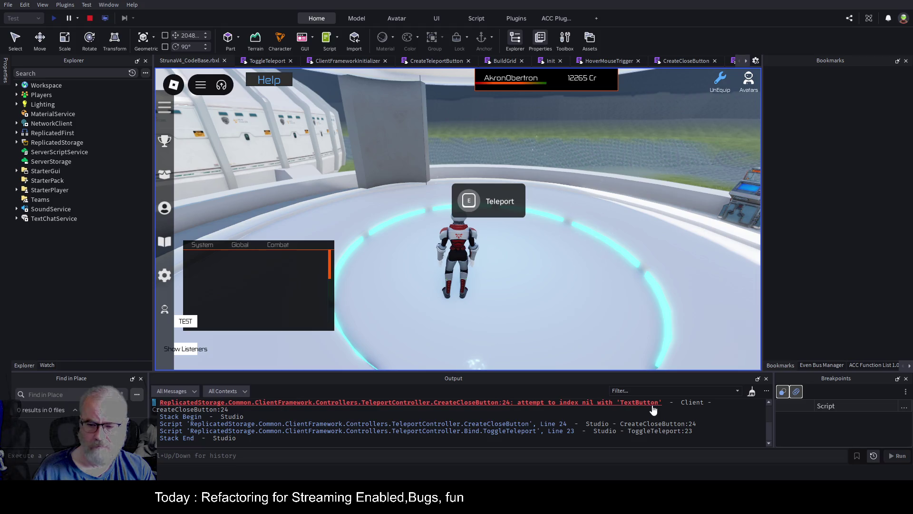
{"action": "left_click", "coordinate": [654, 405]}
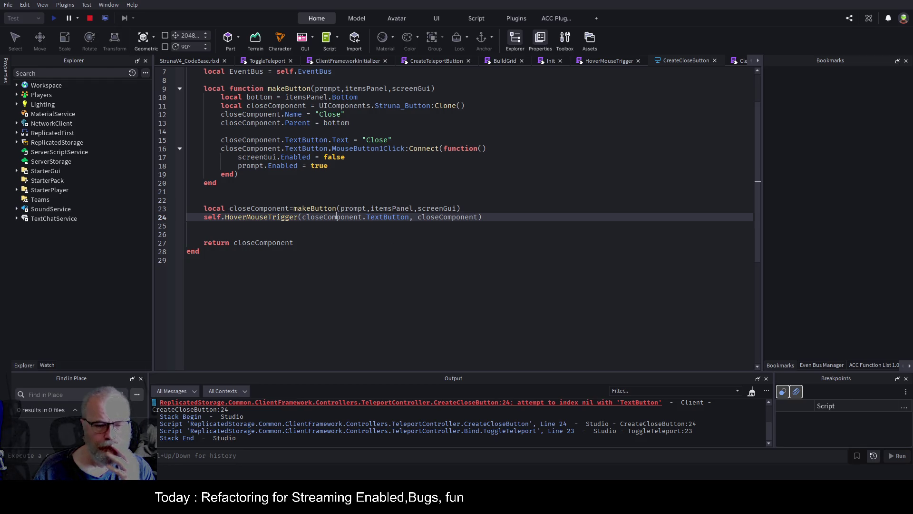
Flatten CreateCloseButton by removing the makeButton function header, closing end and call line.
{"action": "left_click_drag", "start_coordinate": [203, 89], "coordinate": [468, 89]}
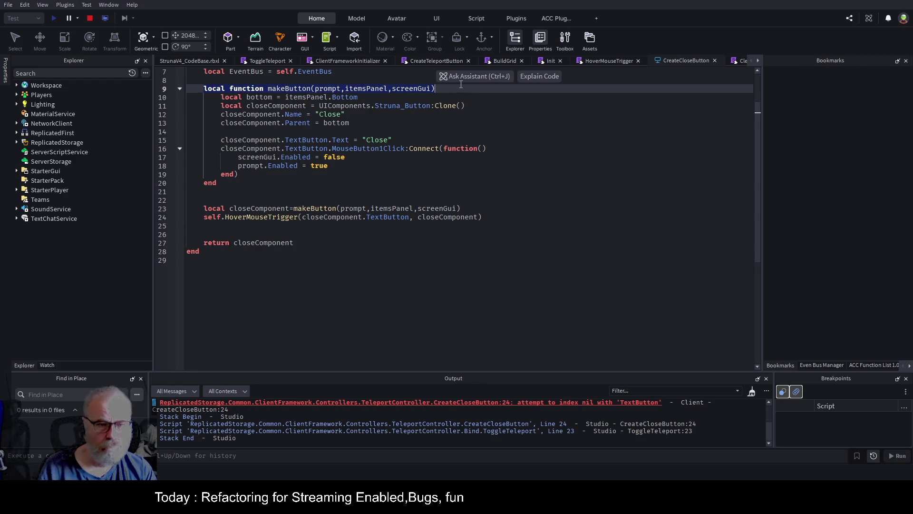
{"action": "key", "text": "Delete"}
{"action": "key", "text": "Down"}
{"action": "key", "text": "Down"}
{"action": "key", "text": "Down"}
{"action": "key", "text": "Down"}
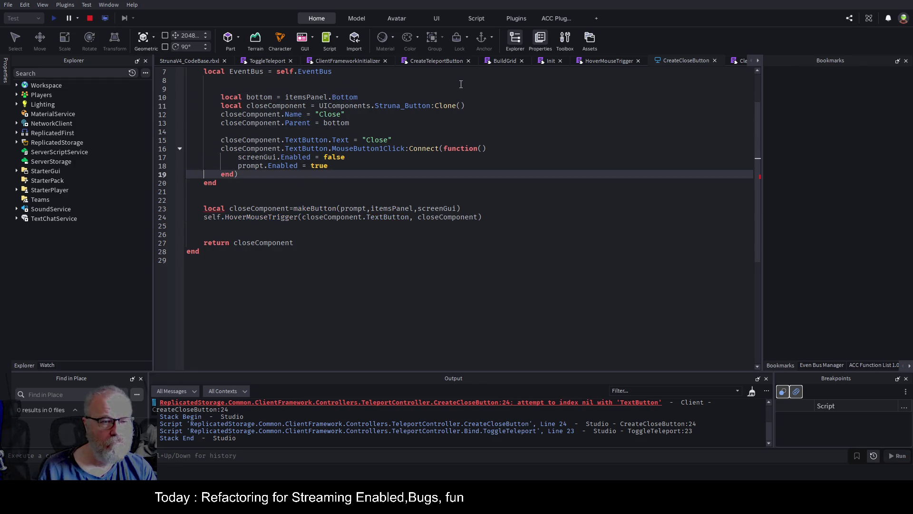
{"action": "key", "text": "shift+Down"}
{"action": "key", "text": "shift+Down"}
{"action": "key", "text": "shift+Down"}
{"action": "key", "text": "Delete"}
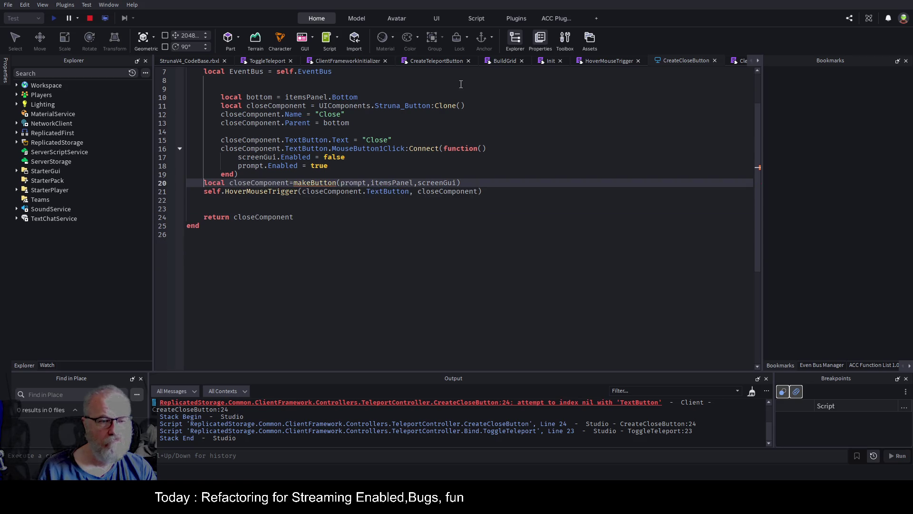
{"action": "key", "text": "shift+End"}
{"action": "key", "text": "Delete"}
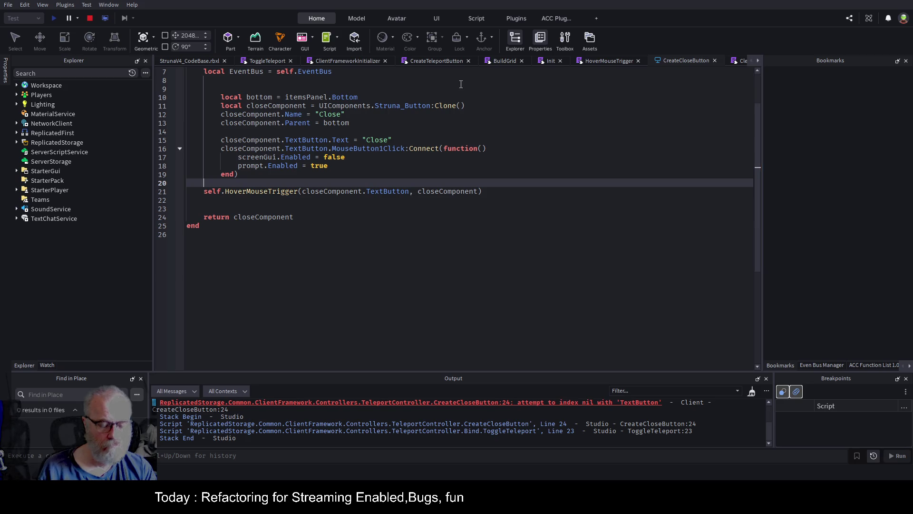
Reformat CreateCloseButton, remove duplicate blank lines, and stop the running playtest.
{"action": "key", "text": "ctrl+a"}
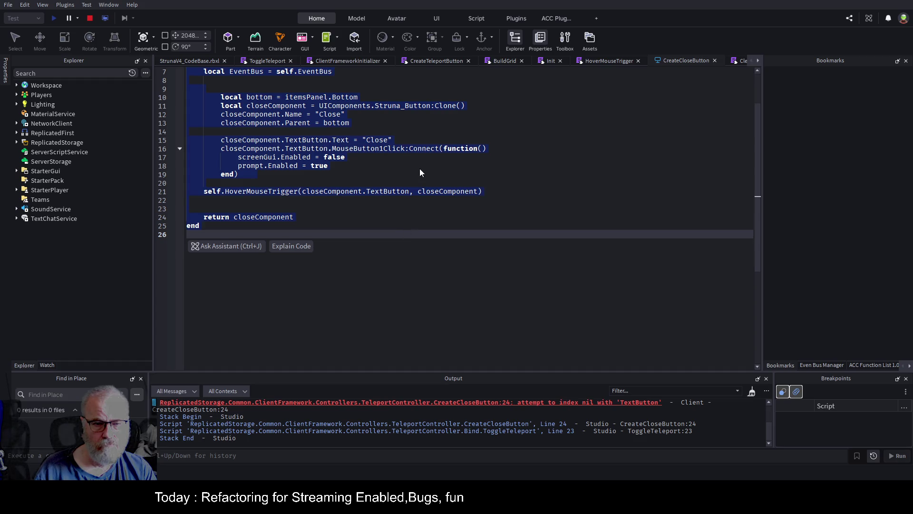
{"action": "key", "text": "alt+shift+f"}
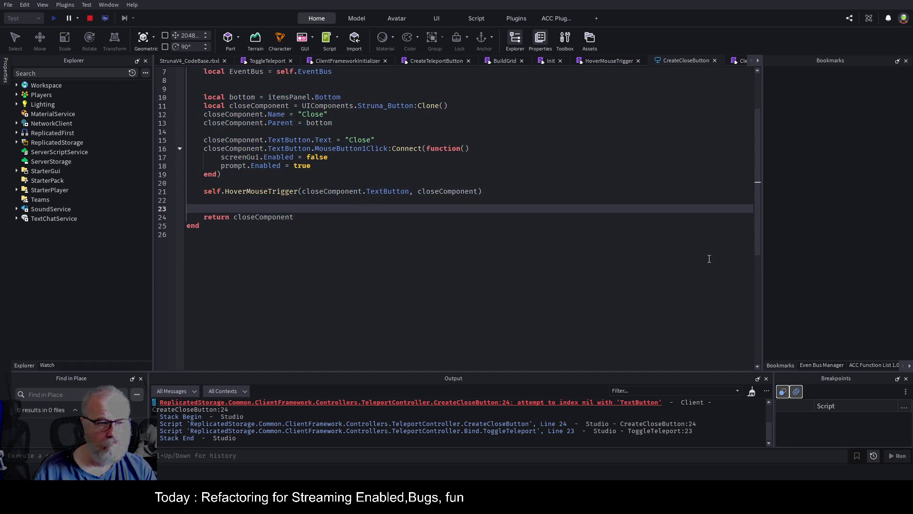
{"action": "key", "text": "Delete"}
{"action": "key", "text": "Up"}
{"action": "key", "text": "Up"}
{"action": "key", "text": "Up"}
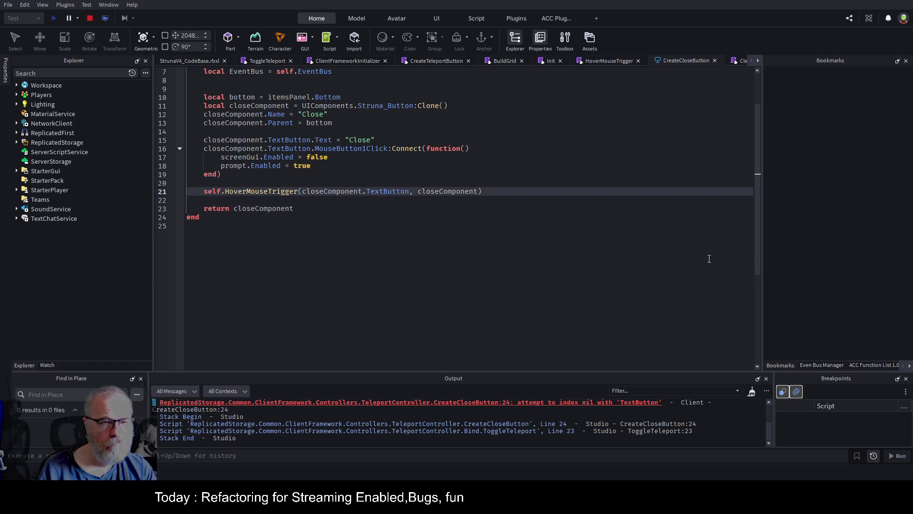
{"action": "key", "text": "Up"}
{"action": "key", "text": "Up"}
{"action": "key", "text": "Up"}
{"action": "key", "text": "Down"}
{"action": "key", "text": "Delete"}
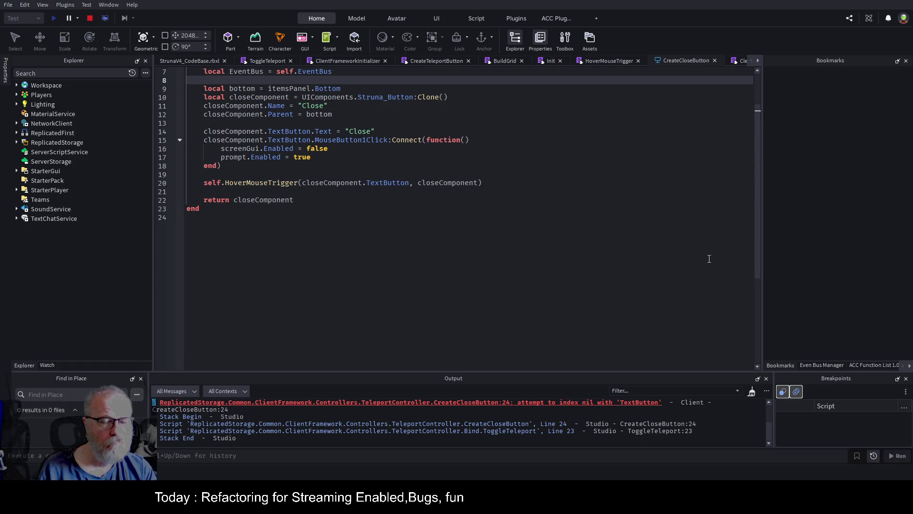
{"action": "scroll", "coordinate": [571, 292], "scroll_direction": "up", "scroll_amount": 2}
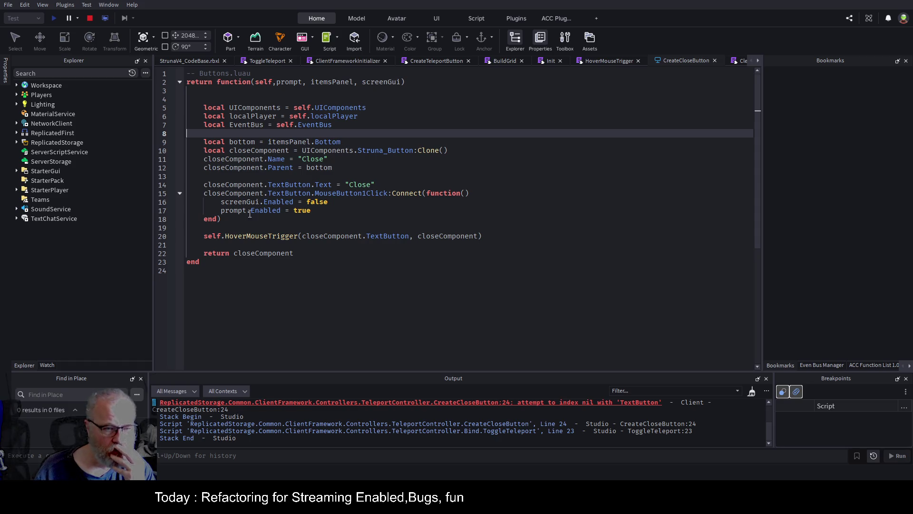
{"action": "left_click", "coordinate": [392, 290]}
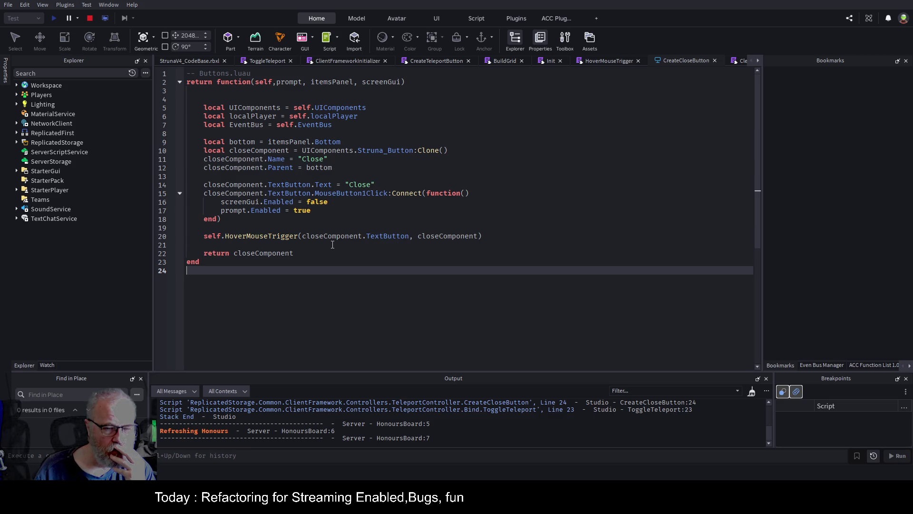
{"action": "left_click", "coordinate": [87, 19]}
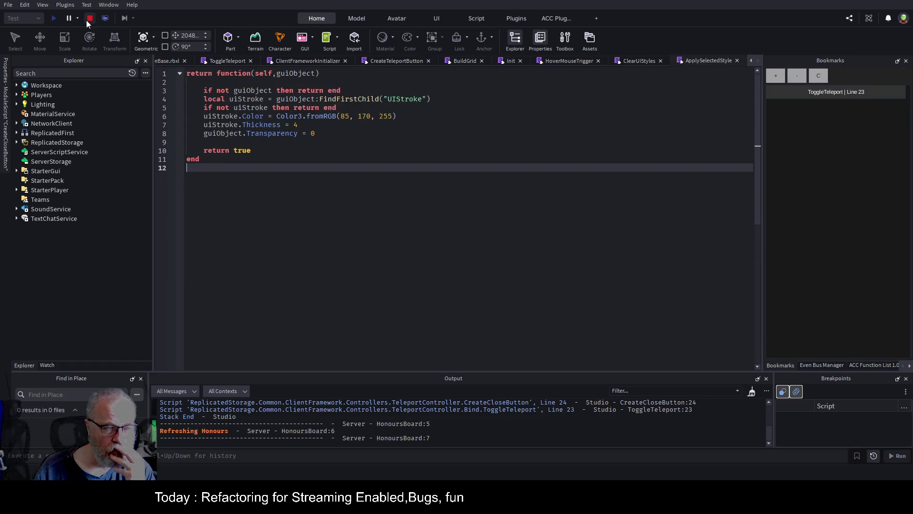
Start a playtest and close every script tab except Init.
{"action": "left_click", "coordinate": [53, 19]}
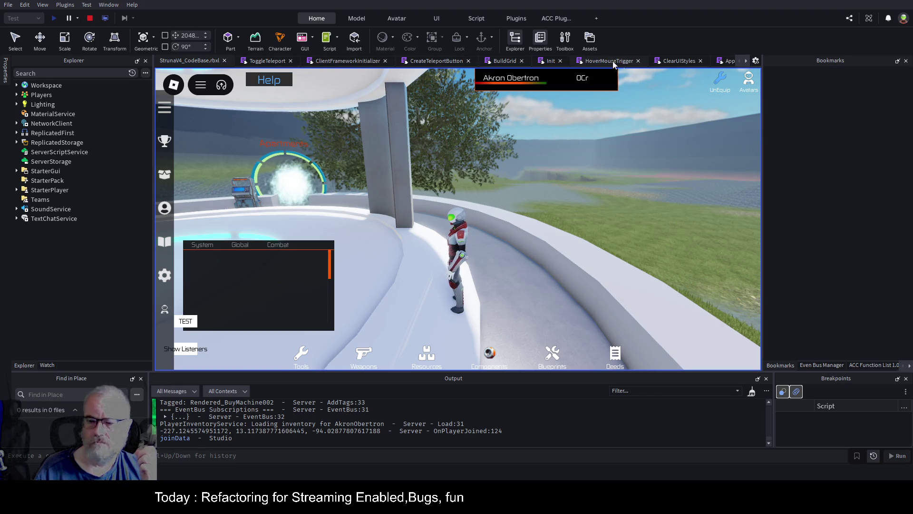
{"action": "left_click", "coordinate": [549, 61]}
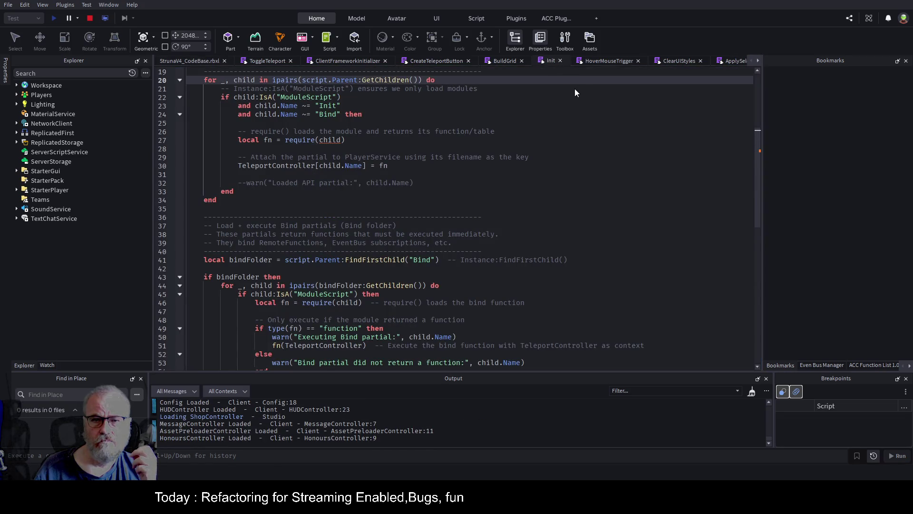
{"action": "right_click", "coordinate": [551, 61]}
{"action": "left_click", "coordinate": [576, 95]}
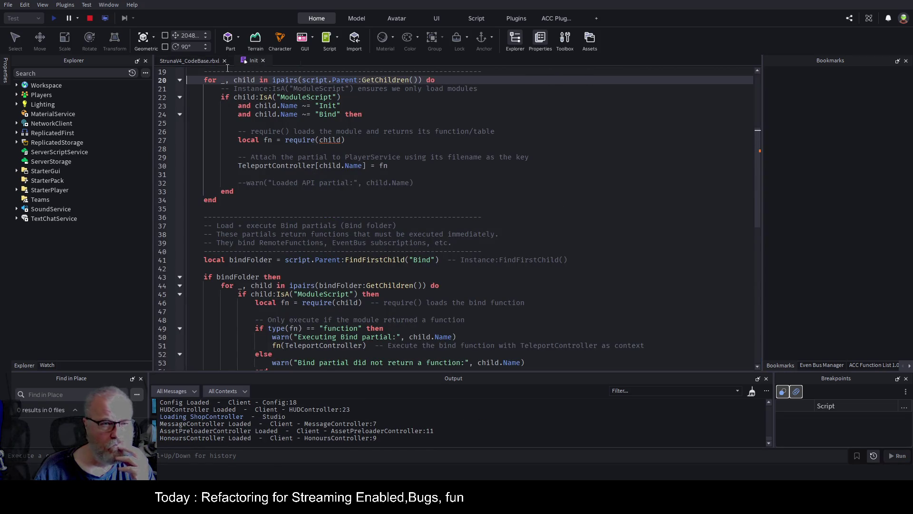
{"action": "left_click", "coordinate": [196, 61]}
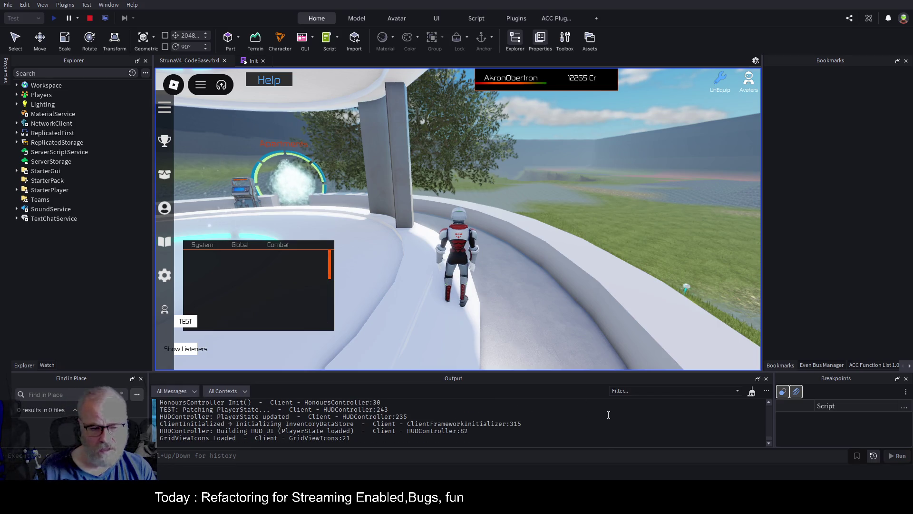
Open the teleport window with E at the teleporter, close it twice with Close, then stop.
{"action": "key", "text": "a"}
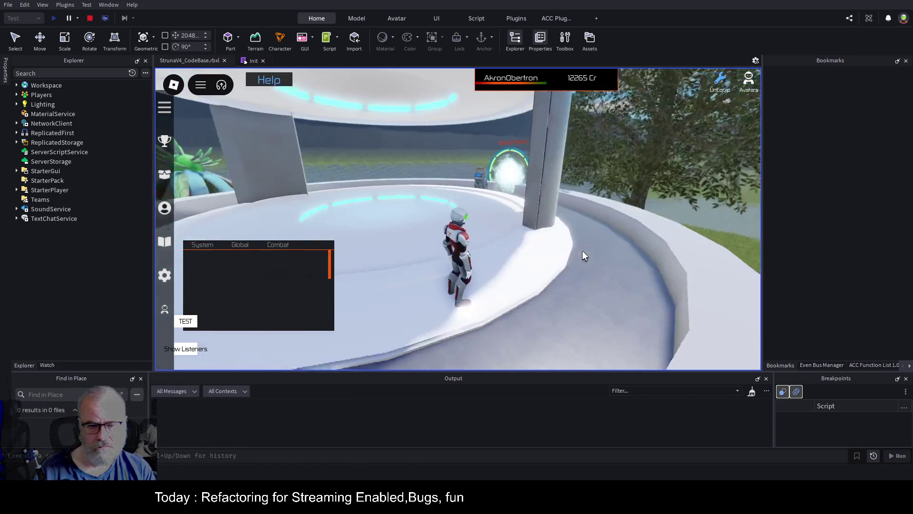
{"action": "key", "text": "e"}
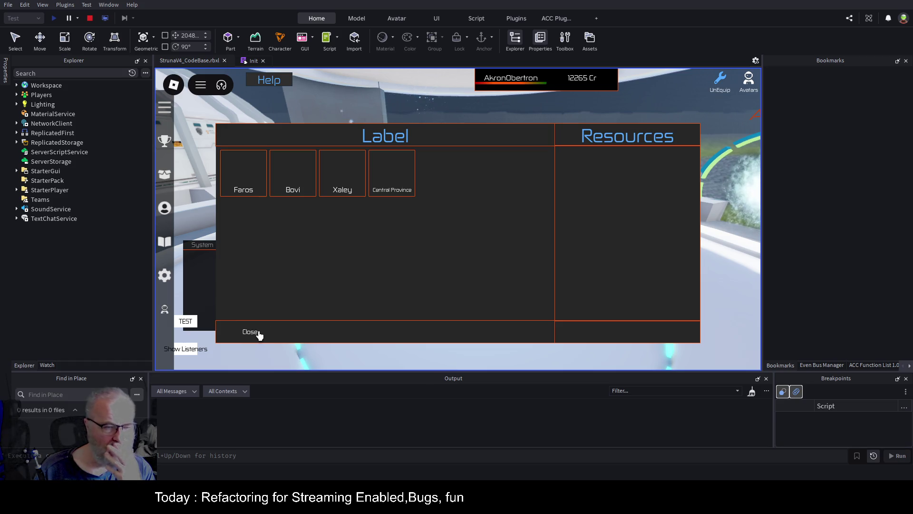
{"action": "left_click", "coordinate": [257, 332]}
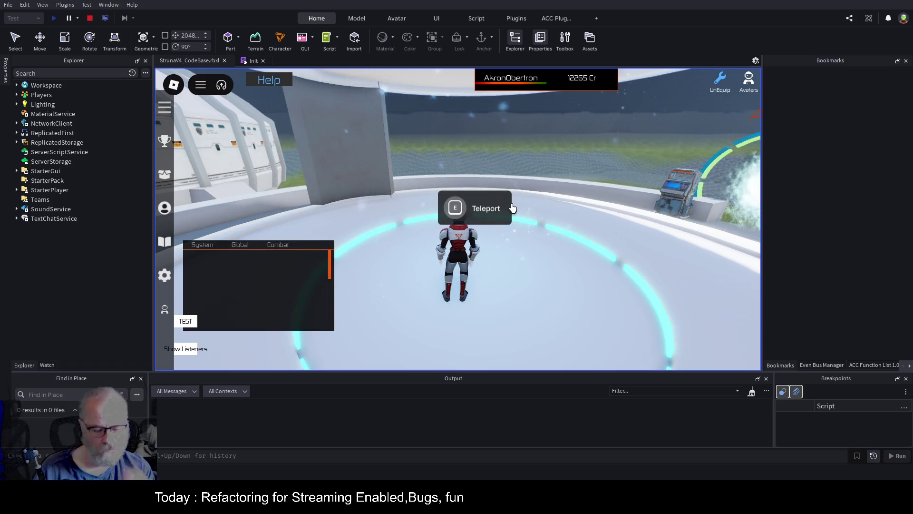
{"action": "key", "text": "e"}
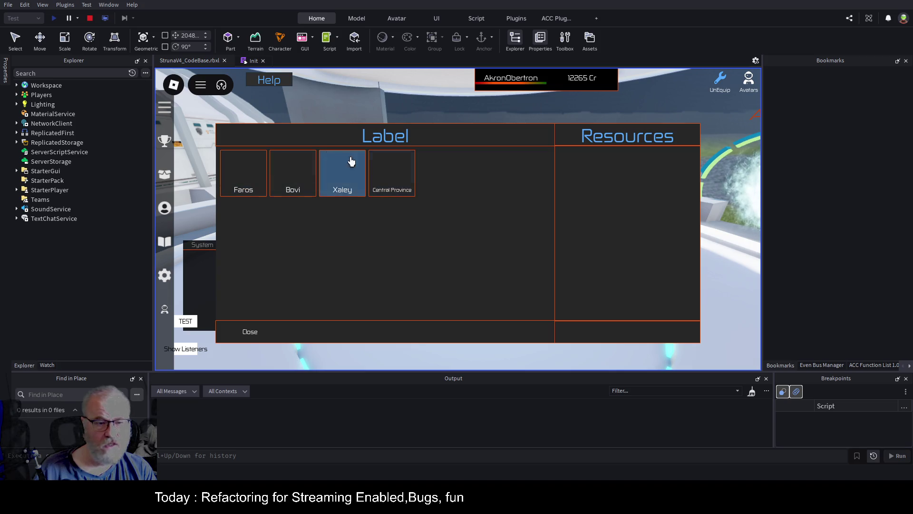
{"action": "left_click", "coordinate": [249, 333]}
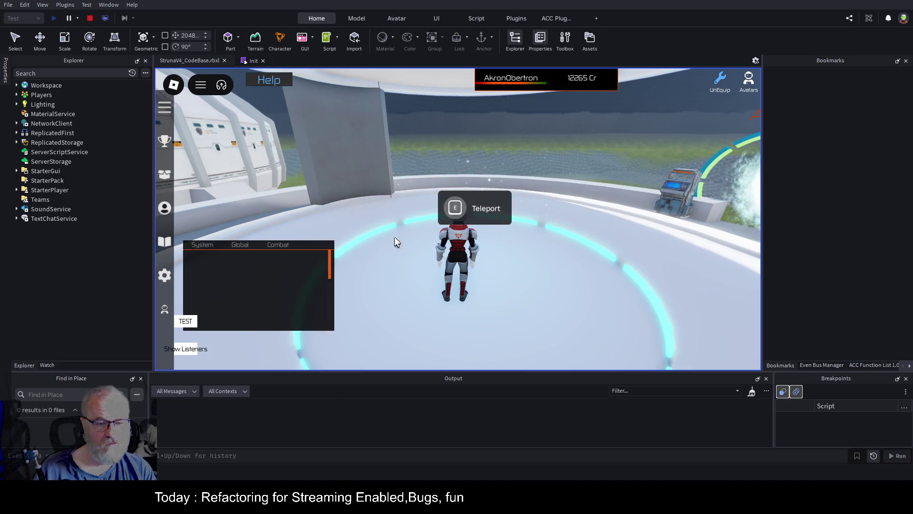
{"action": "left_click", "coordinate": [247, 61]}
{"action": "left_click", "coordinate": [90, 18]}
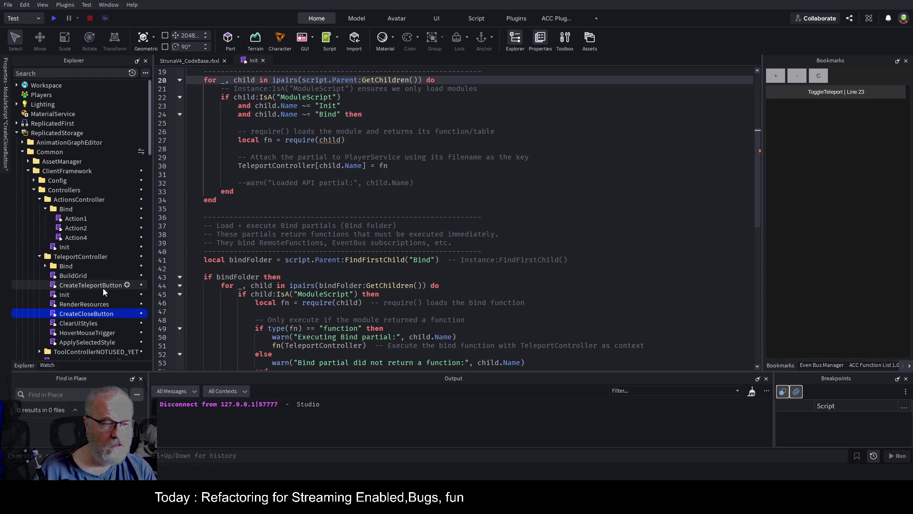
Open CreateCloseButton and HoverMouseTrigger and inspect the guard condition on line 2.
{"action": "double_click", "coordinate": [100, 314]}
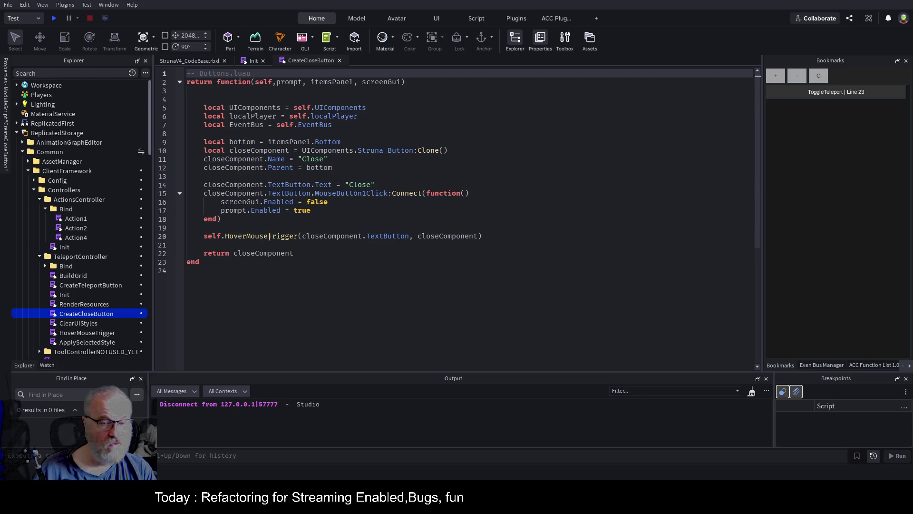
{"action": "double_click", "coordinate": [87, 333]}
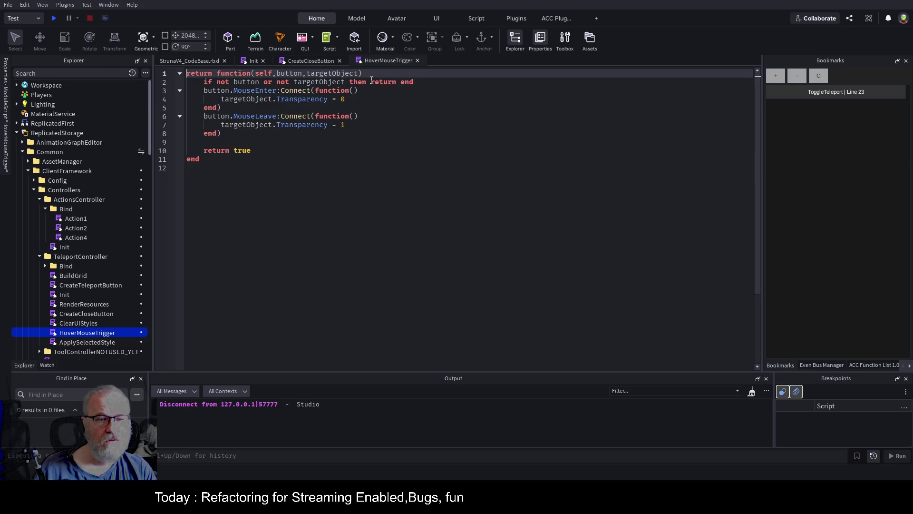
{"action": "left_click_drag", "start_coordinate": [423, 85], "coordinate": [291, 82]}
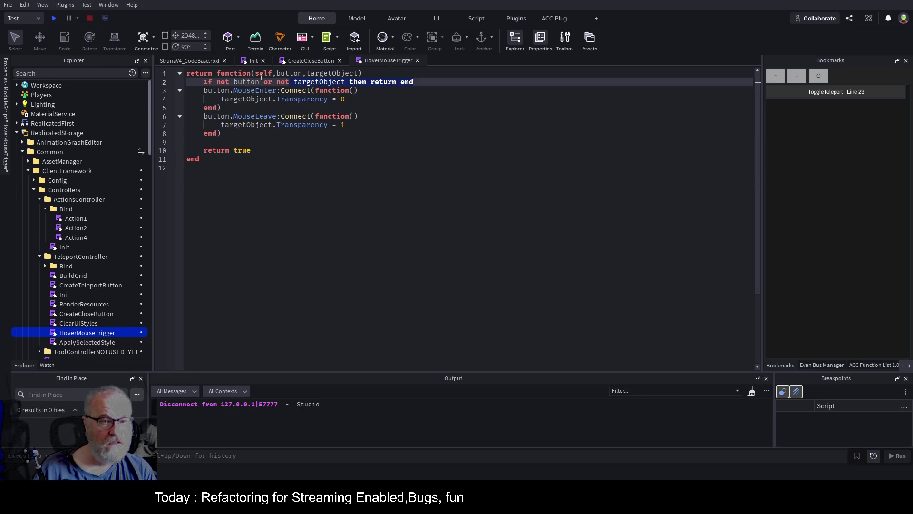
{"action": "left_click", "coordinate": [311, 60]}
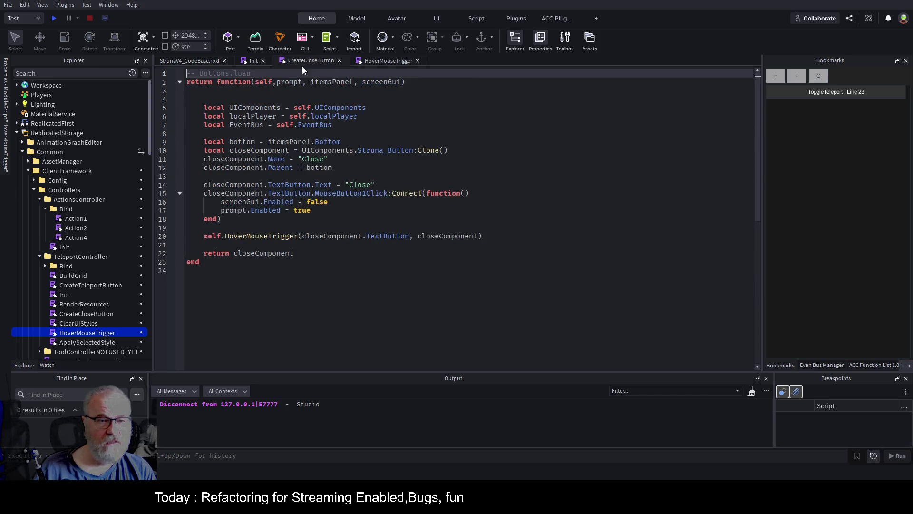
Pass self as the first HoverMouseTrigger argument, save, and launch a new playtest.
{"action": "left_click", "coordinate": [303, 236]}
{"action": "type", "text": "self"}
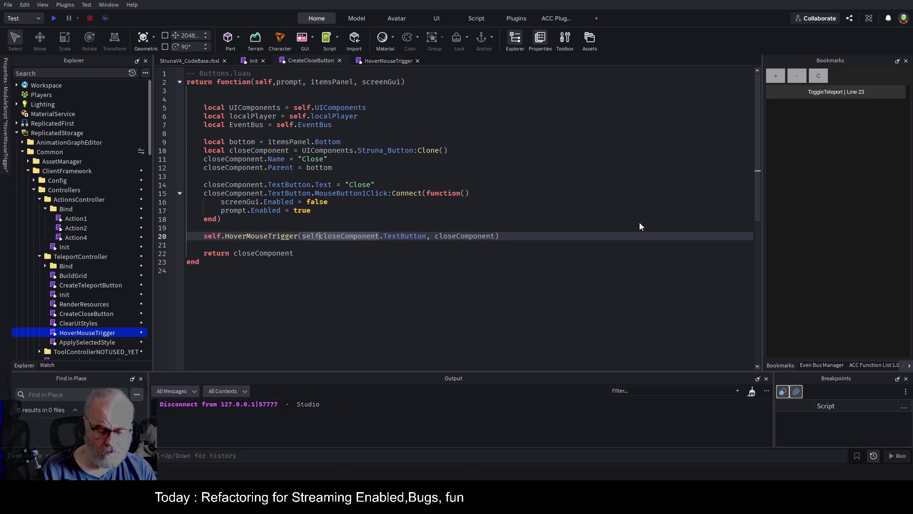
{"action": "type", "text": ","}
{"action": "key", "text": "ctrl+s"}
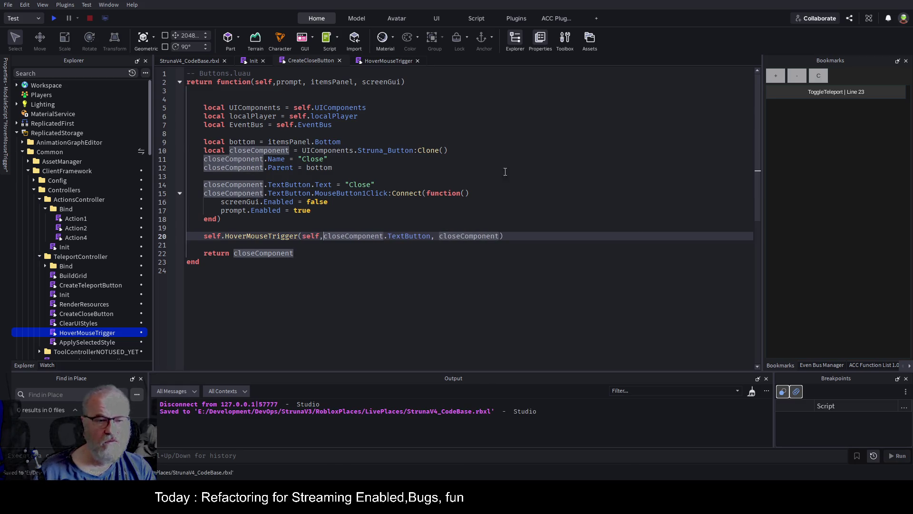
{"action": "left_click", "coordinate": [373, 169]}
{"action": "key", "text": "ctrl+s"}
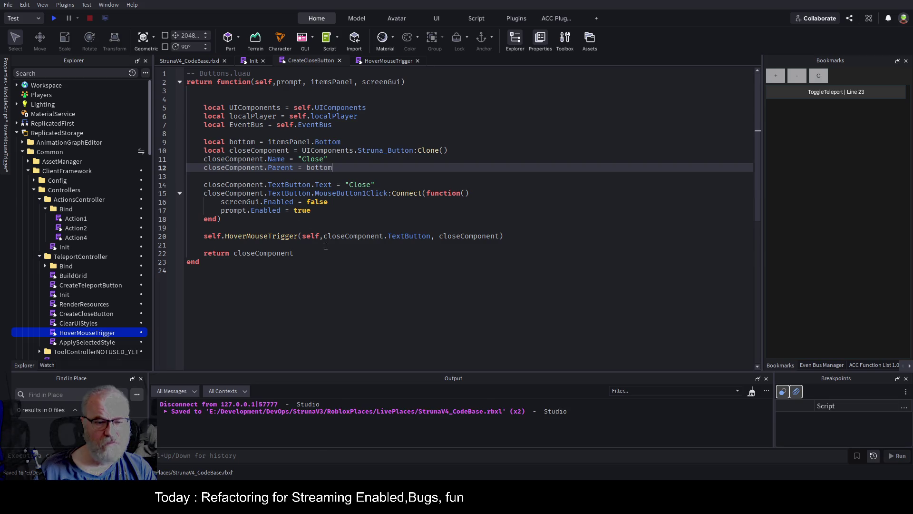
{"action": "left_click", "coordinate": [364, 189]}
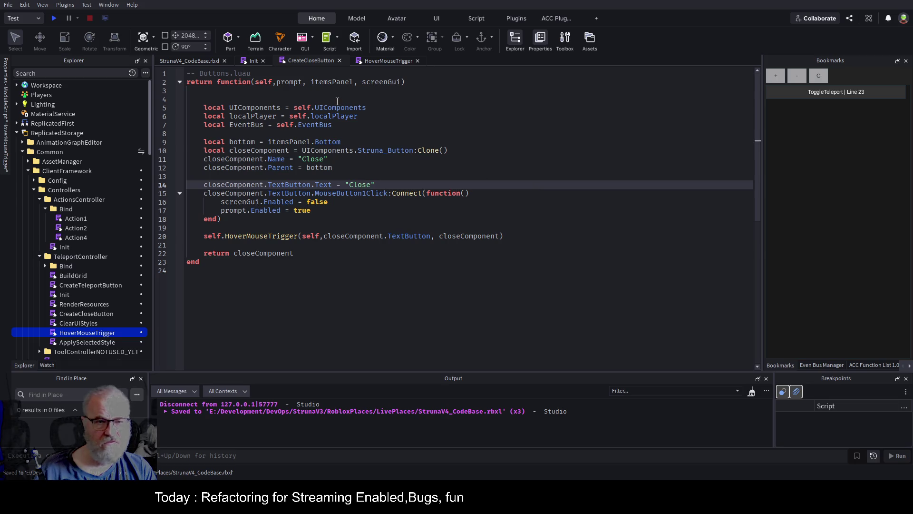
{"action": "left_click", "coordinate": [405, 123]}
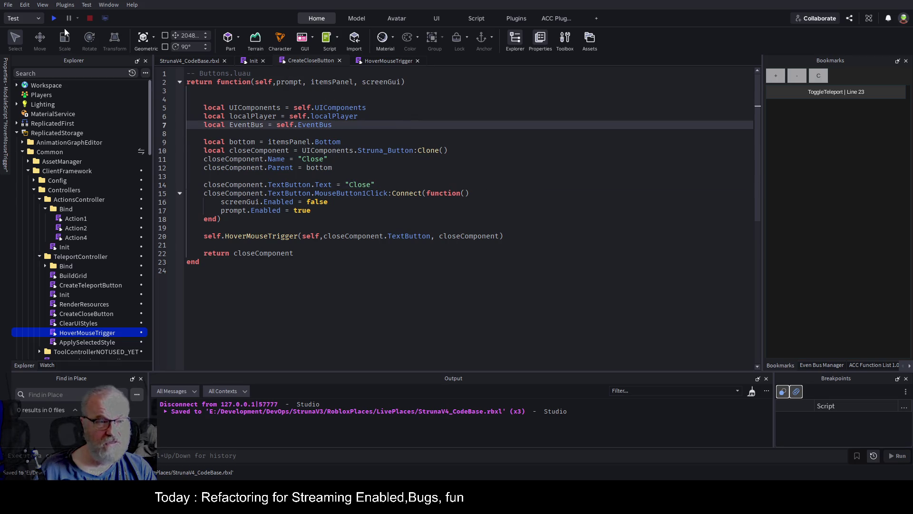
{"action": "left_click", "coordinate": [55, 18]}
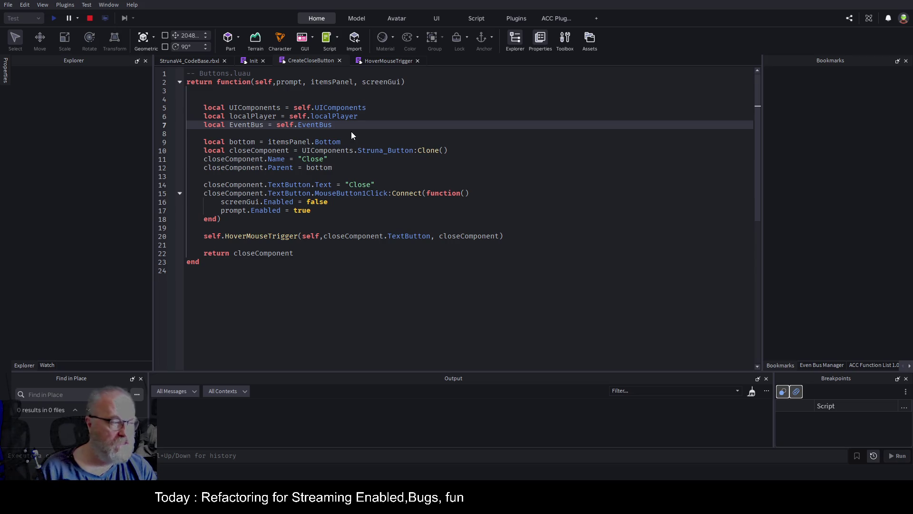
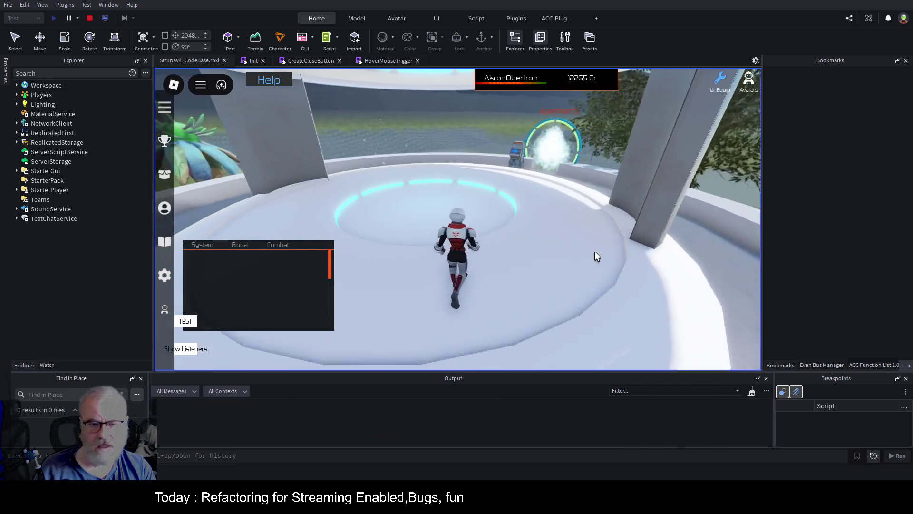
Open and close the teleport panel in the play test, stop it, and return to HoverMouseTrigger's code.
{"action": "key", "text": "e"}
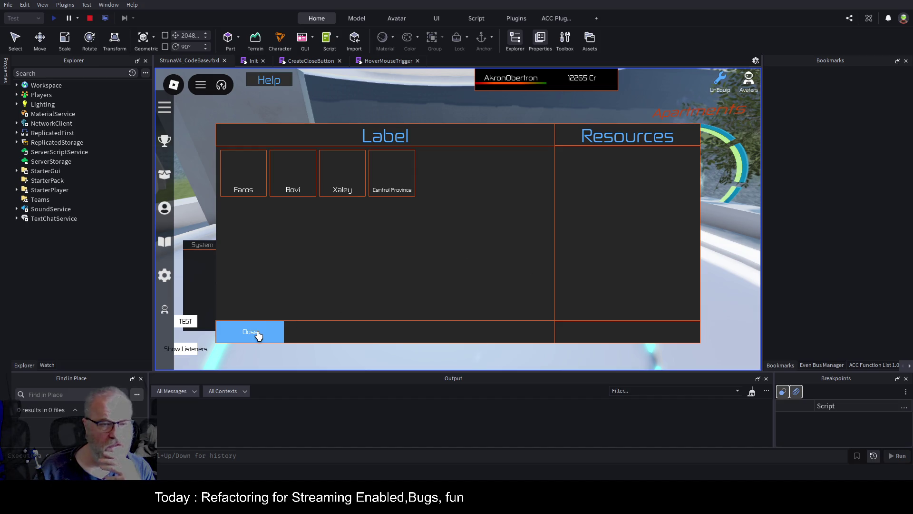
{"action": "left_click", "coordinate": [259, 336]}
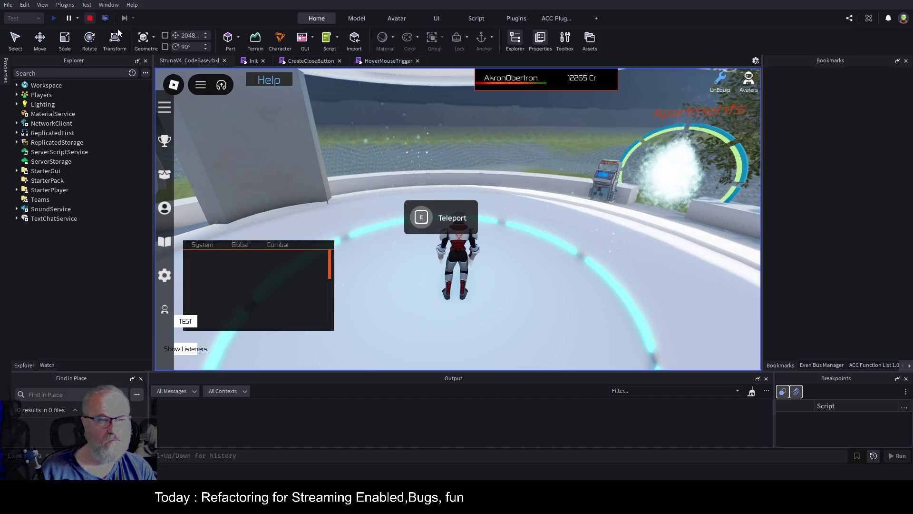
{"action": "left_click", "coordinate": [90, 18]}
{"action": "left_click", "coordinate": [386, 61]}
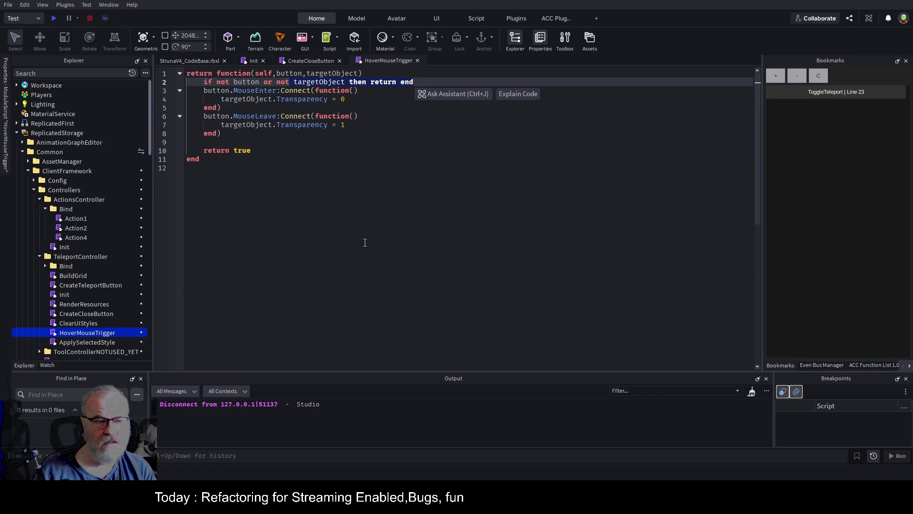
{"action": "scroll", "coordinate": [92, 269], "scroll_direction": "down", "scroll_amount": 8}
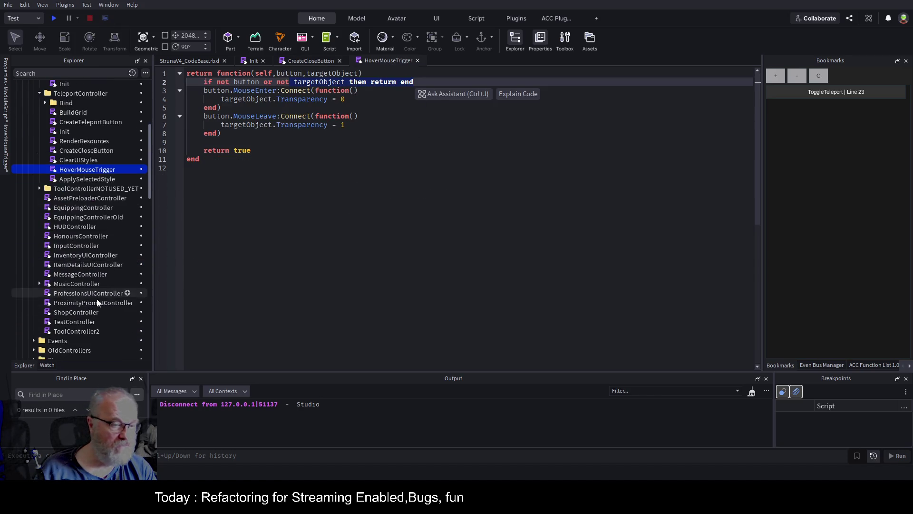
{"action": "scroll", "coordinate": [95, 267], "scroll_direction": "down", "scroll_amount": 3}
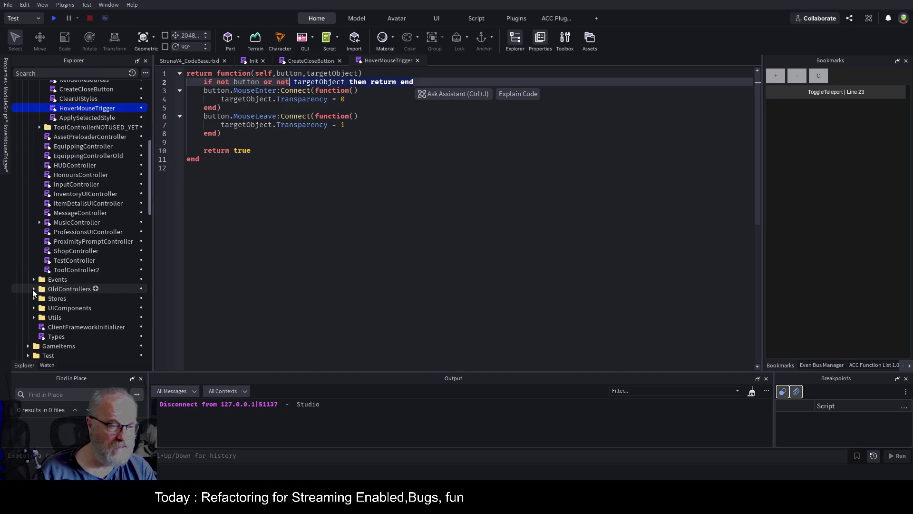
{"action": "left_click", "coordinate": [33, 289]}
{"action": "double_click", "coordinate": [90, 300]}
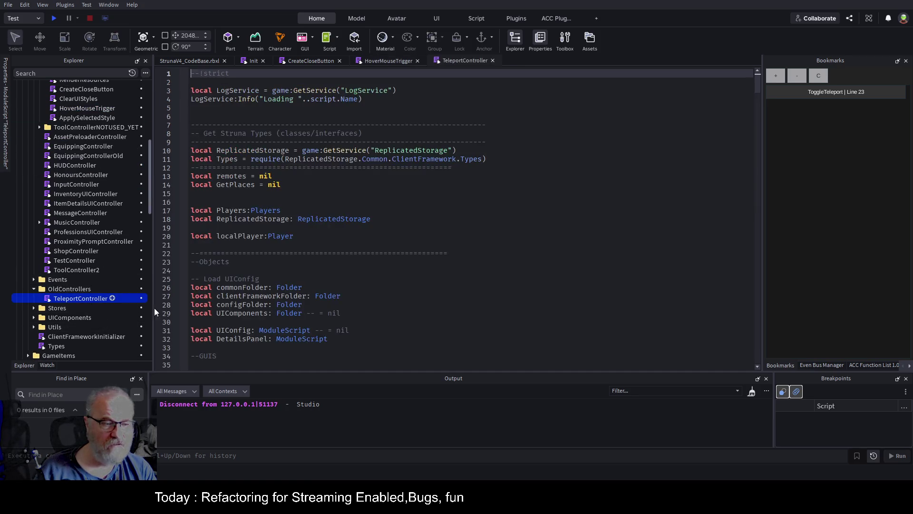
{"action": "left_click", "coordinate": [423, 219]}
{"action": "scroll", "coordinate": [433, 218], "scroll_direction": "down", "scroll_amount": 20}
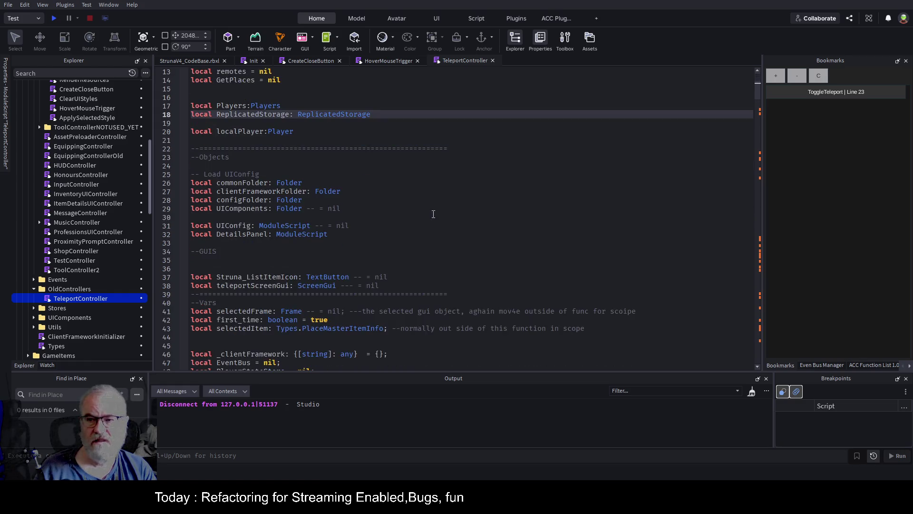
{"action": "scroll", "coordinate": [429, 202], "scroll_direction": "down", "scroll_amount": 20}
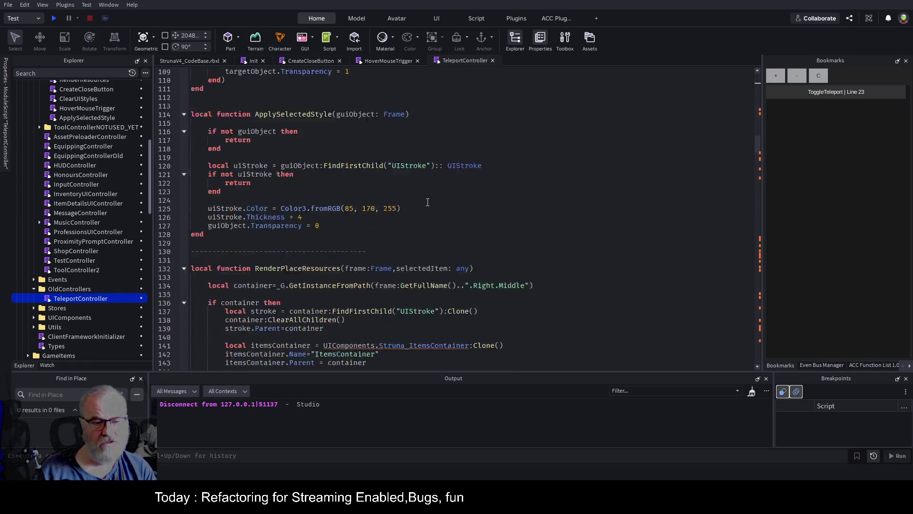
{"action": "scroll", "coordinate": [428, 201], "scroll_direction": "down", "scroll_amount": 20}
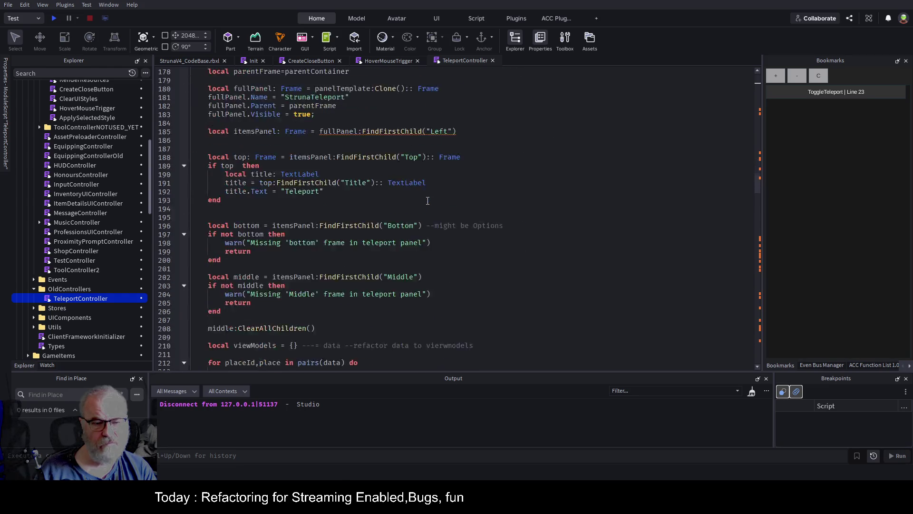
{"action": "scroll", "coordinate": [388, 234], "scroll_direction": "down", "scroll_amount": 20}
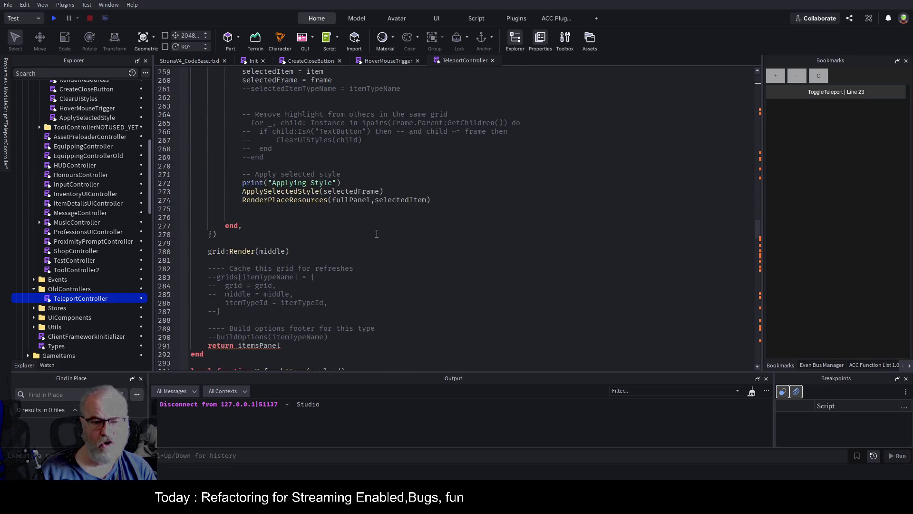
{"action": "scroll", "coordinate": [364, 232], "scroll_direction": "down", "scroll_amount": 20}
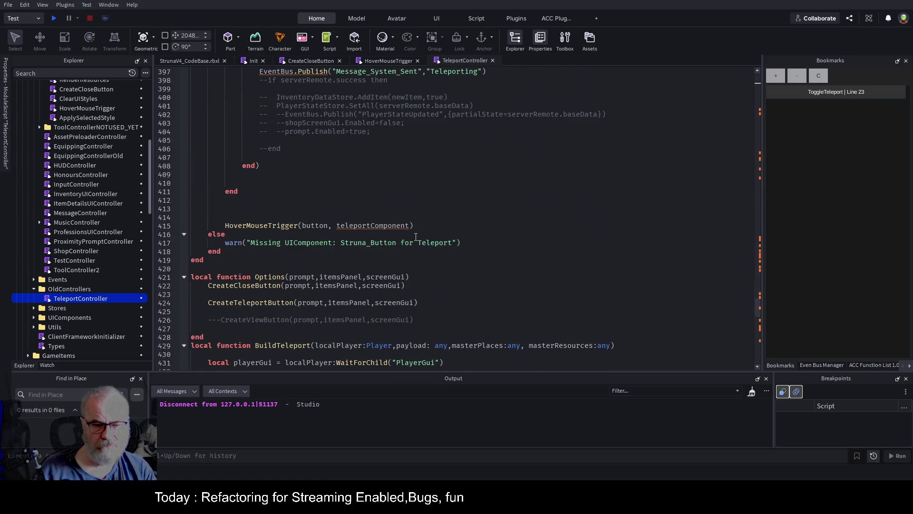
{"action": "scroll", "coordinate": [415, 236], "scroll_direction": "down", "scroll_amount": 20}
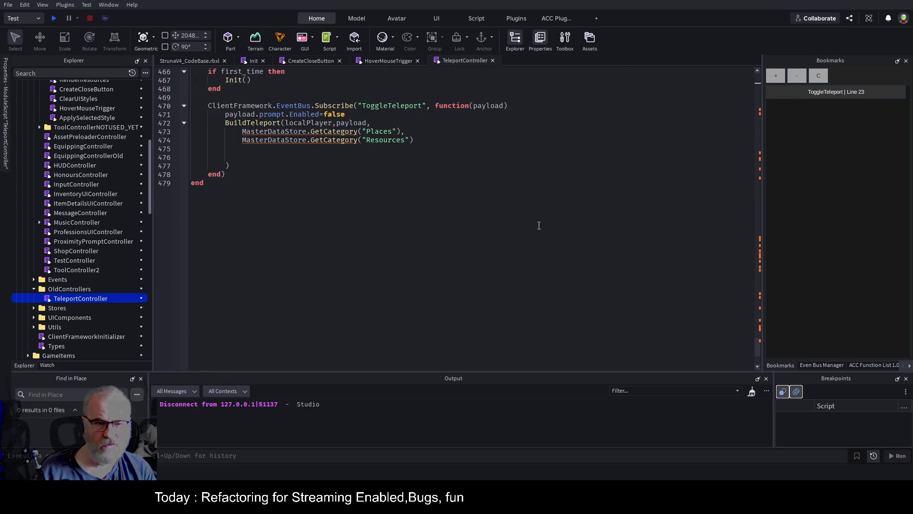
{"action": "left_click", "coordinate": [493, 60]}
{"action": "scroll", "coordinate": [132, 209], "scroll_direction": "up", "scroll_amount": 8}
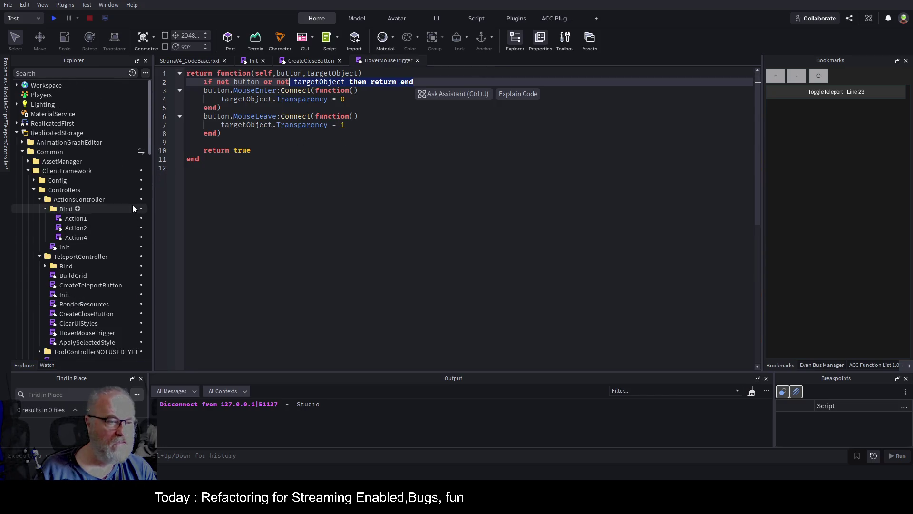
Open the ClearUIStyles and HoverMouseTrigger modules from the TeleportController folder.
{"action": "left_click", "coordinate": [82, 256]}
{"action": "scroll", "coordinate": [104, 114], "scroll_direction": "down", "scroll_amount": 2}
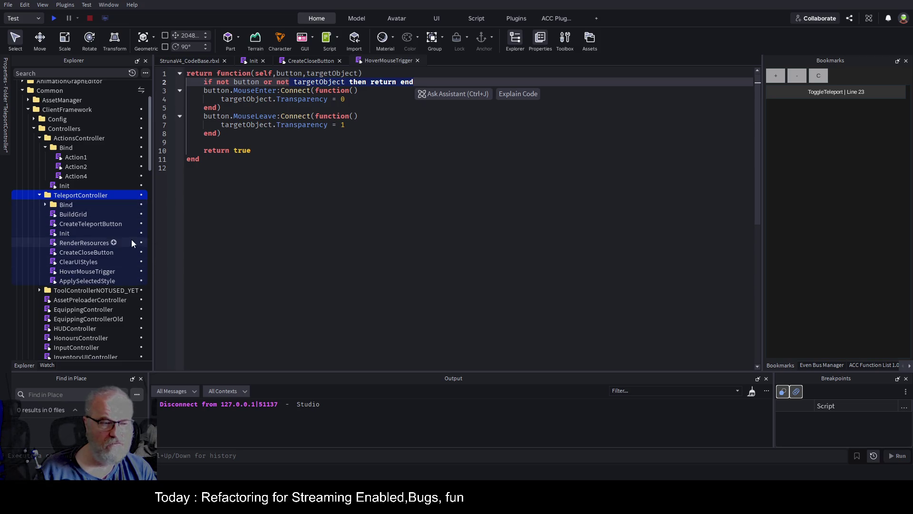
{"action": "double_click", "coordinate": [71, 261]}
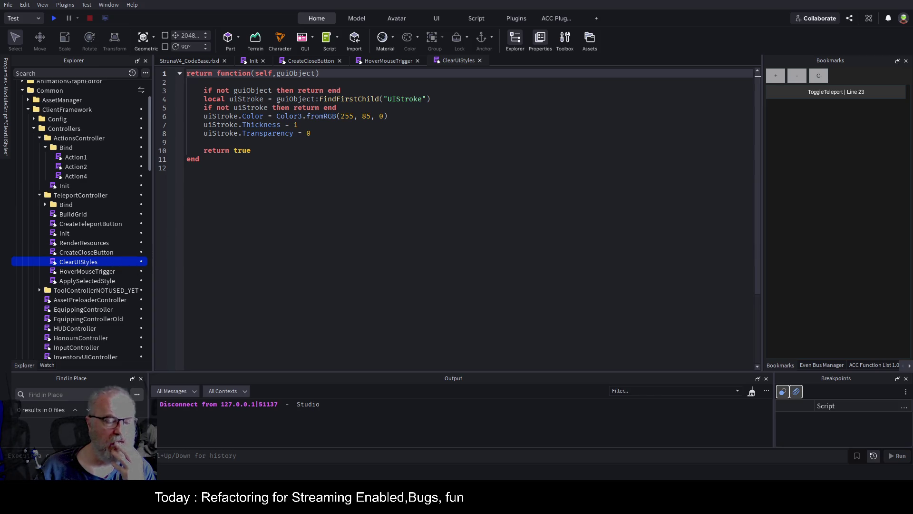
{"action": "left_click", "coordinate": [281, 153]}
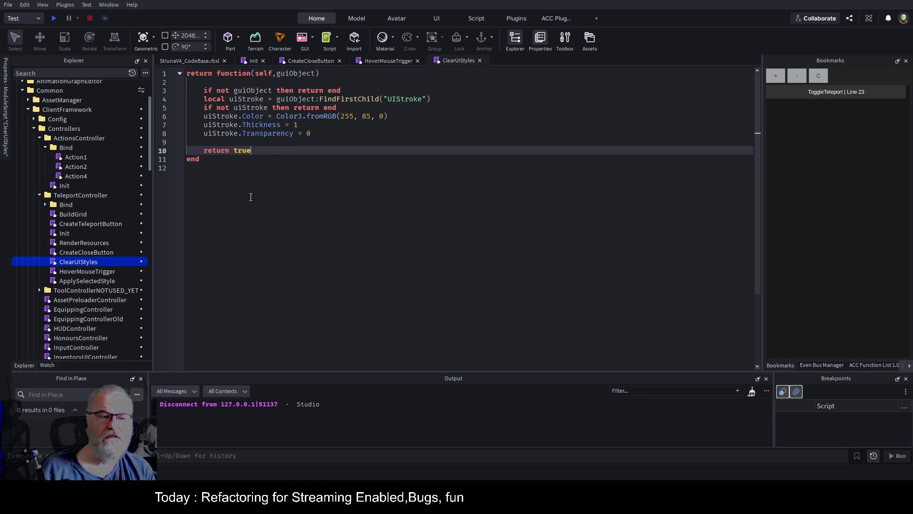
{"action": "left_click", "coordinate": [87, 271]}
{"action": "double_click", "coordinate": [87, 271]}
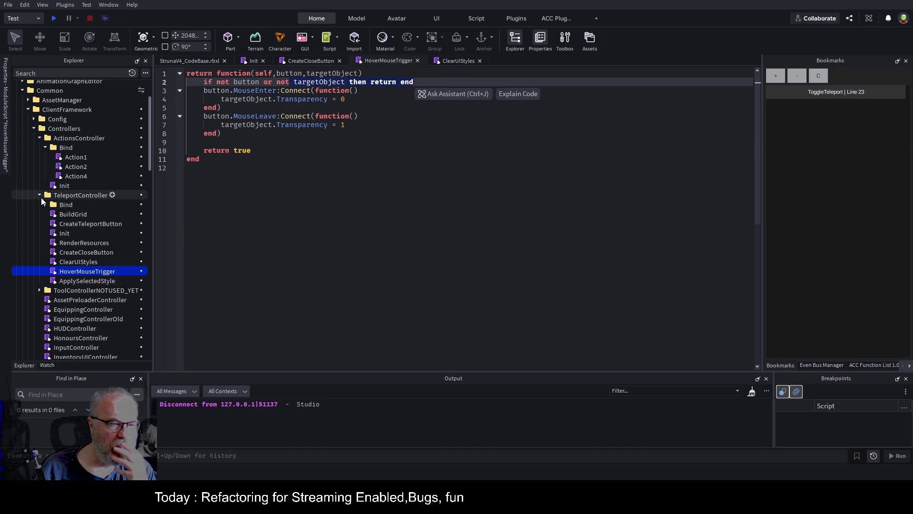
Collapse ActionsController and TeleportController folders and open the ClientFrameworkInitializer script's Setup function.
{"action": "left_click", "coordinate": [39, 138]}
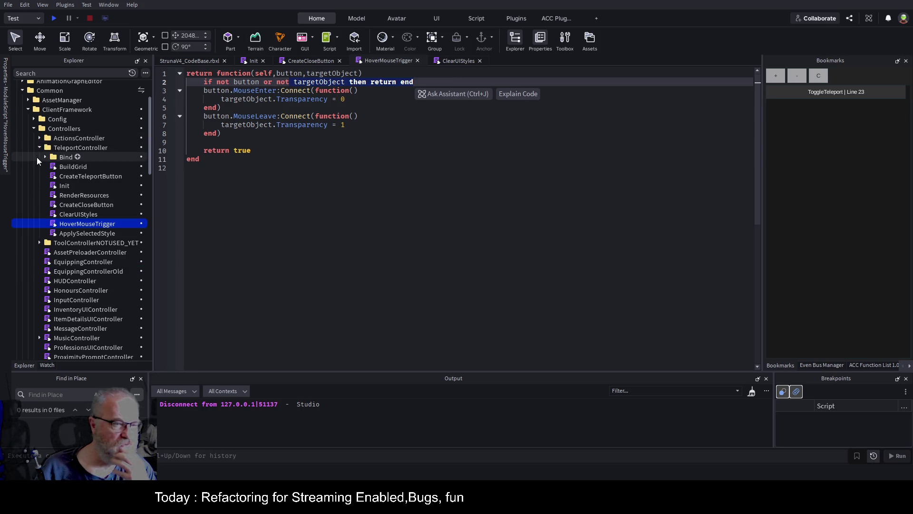
{"action": "left_click", "coordinate": [40, 147]}
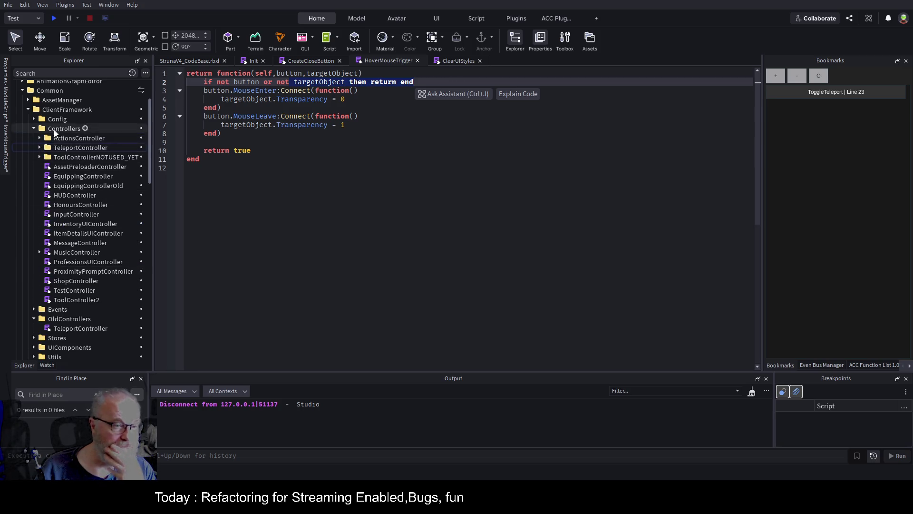
{"action": "scroll", "coordinate": [124, 231], "scroll_direction": "down", "scroll_amount": 3}
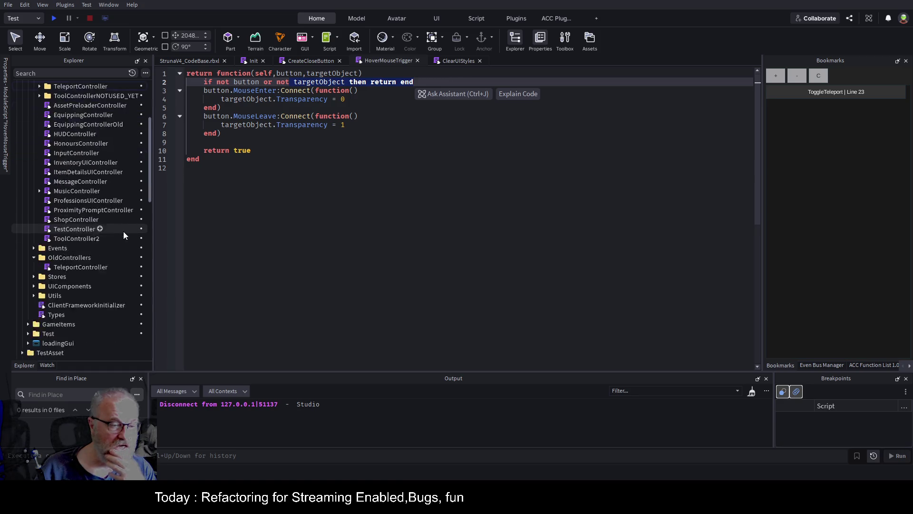
{"action": "double_click", "coordinate": [80, 285]}
{"action": "scroll", "coordinate": [368, 208], "scroll_direction": "down", "scroll_amount": 10}
{"action": "scroll", "coordinate": [368, 208], "scroll_direction": "down", "scroll_amount": 15}
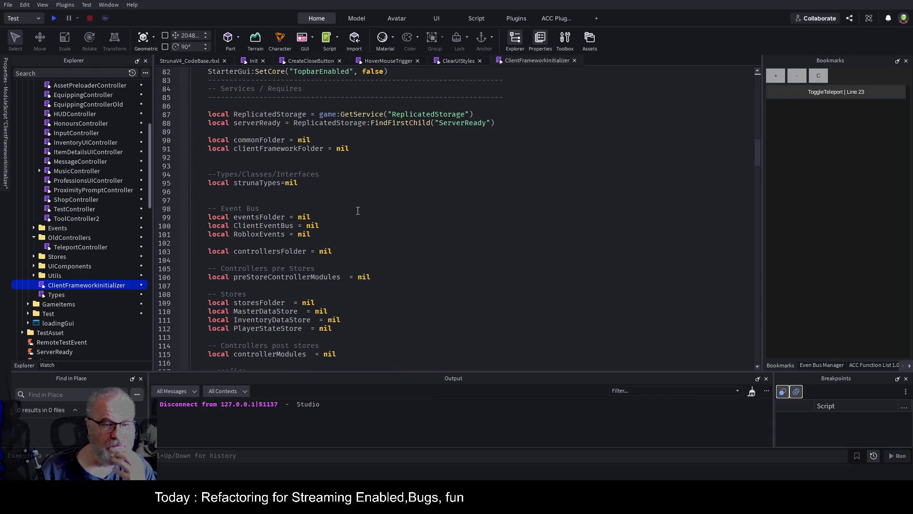
{"action": "scroll", "coordinate": [408, 210], "scroll_direction": "down", "scroll_amount": 16}
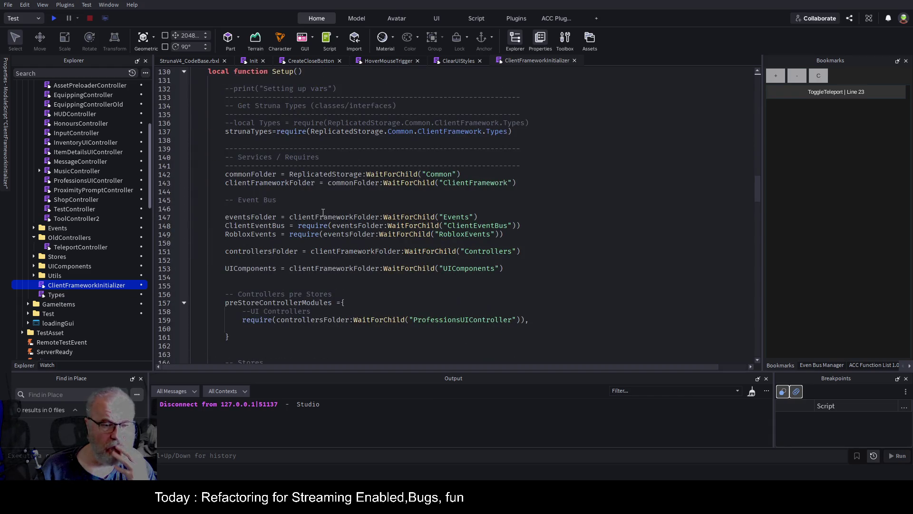
Inspect UIComponents on line 153, then open the RenderResources module.
{"action": "double_click", "coordinate": [245, 272]}
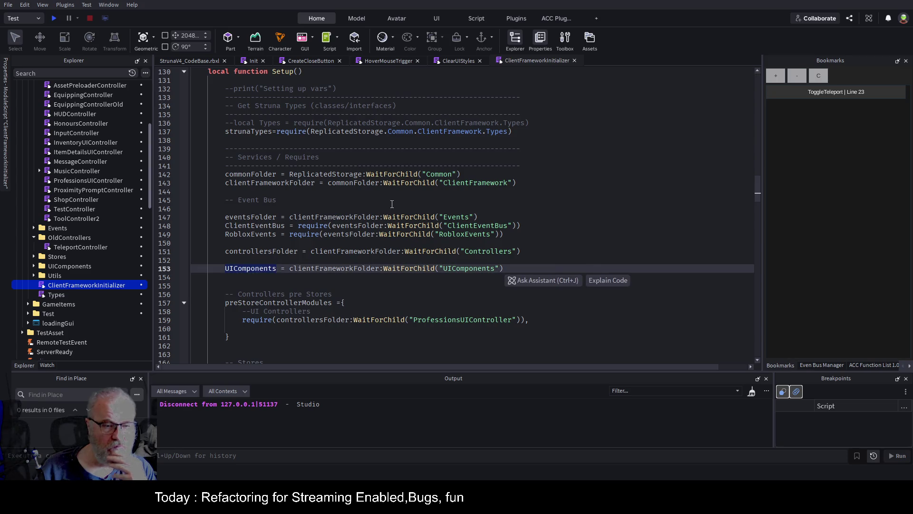
{"action": "left_click", "coordinate": [252, 278]}
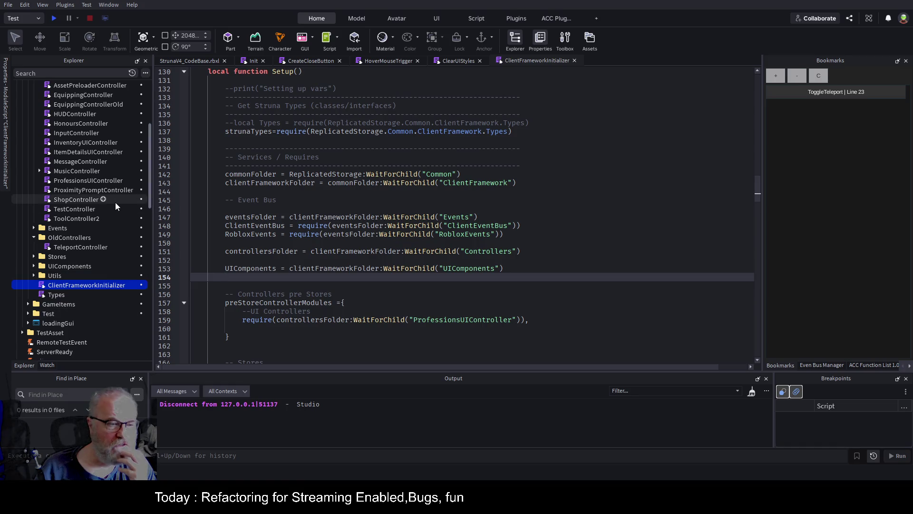
{"action": "scroll", "coordinate": [115, 202], "scroll_direction": "up", "scroll_amount": 4}
{"action": "scroll", "coordinate": [115, 202], "scroll_direction": "up", "scroll_amount": 1}
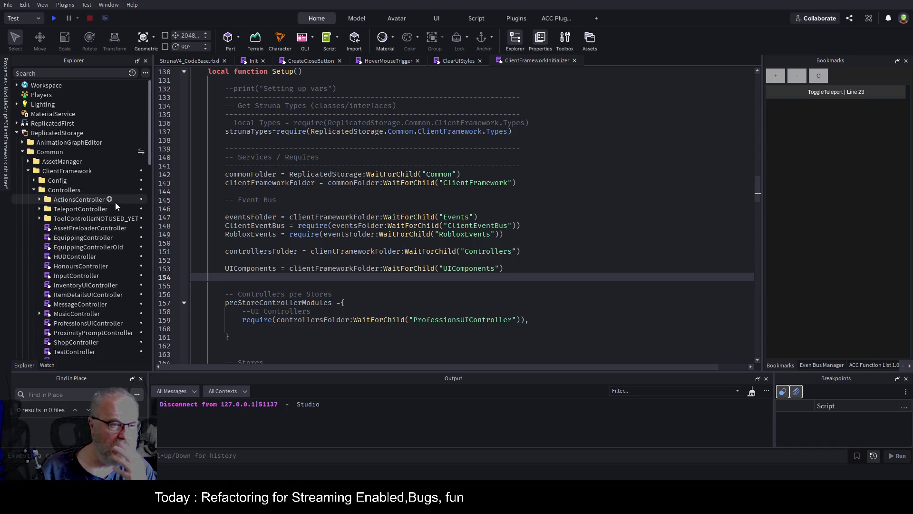
{"action": "left_click", "coordinate": [40, 209]}
{"action": "double_click", "coordinate": [86, 257]}
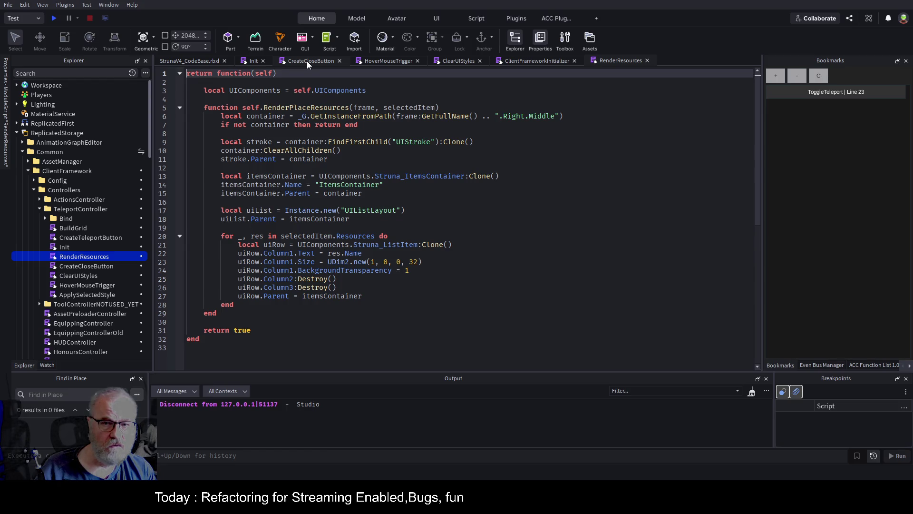
Open ToggleTeleport and uncomment the CreateTeleportButton call on line 27.
{"action": "left_click", "coordinate": [45, 218]}
{"action": "double_click", "coordinate": [79, 229]}
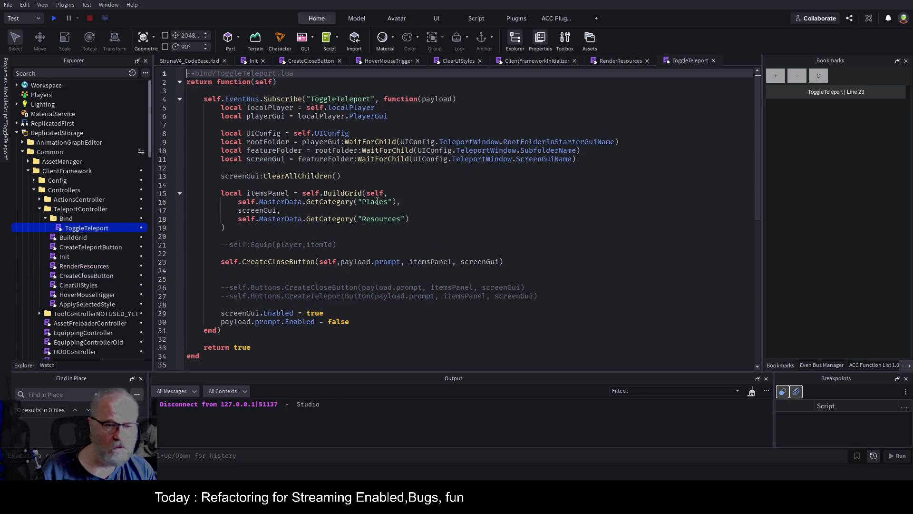
{"action": "left_click", "coordinate": [318, 297]}
{"action": "key", "text": "Home"}
{"action": "key", "text": "Delete"}
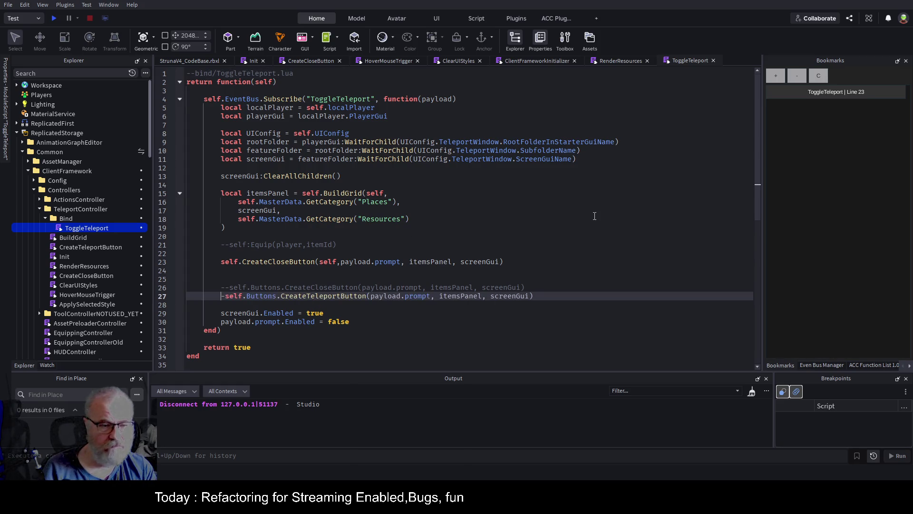
{"action": "key", "text": "Delete"}
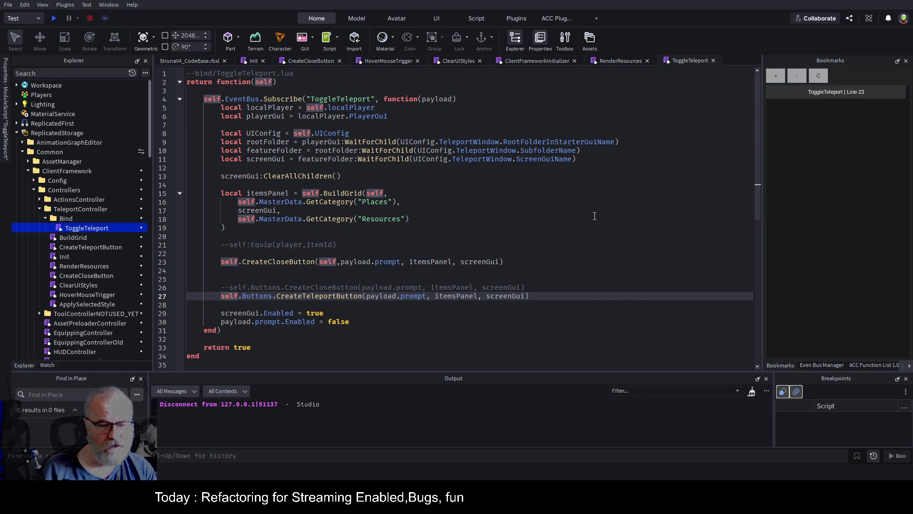
Replace the 'Buttons.' prefix with 'self.' on line 27, save, and open CreateTeleportButton.
{"action": "key", "text": "Right"}
{"action": "key", "text": "Right"}
{"action": "key", "text": "Right"}
{"action": "key", "text": "Delete"}
{"action": "key", "text": "Delete"}
{"action": "key", "text": "Delete"}
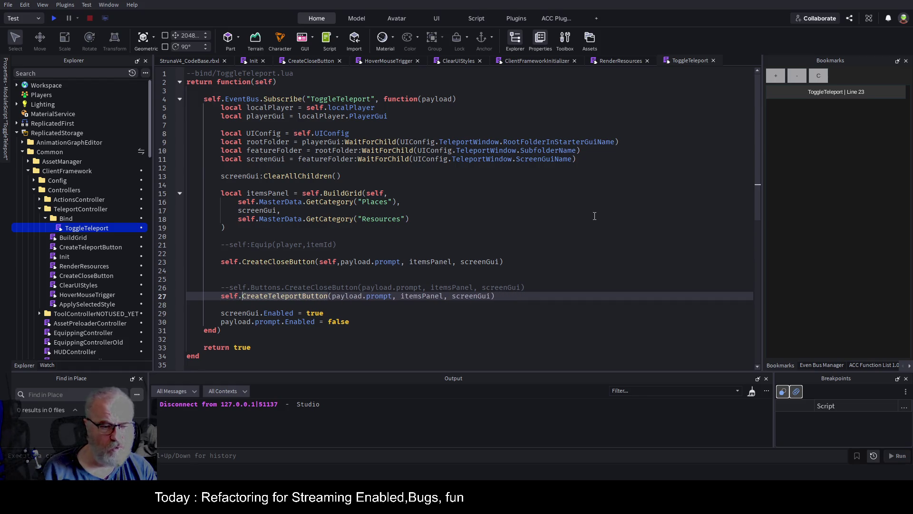
{"action": "key", "text": "ctrl+Right"}
{"action": "type", "text": "self."}
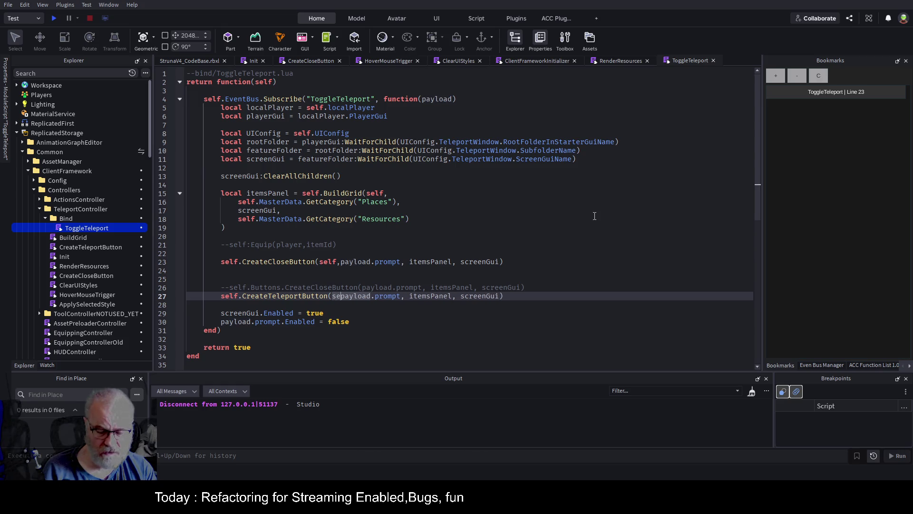
{"action": "key", "text": "ctrl+s"}
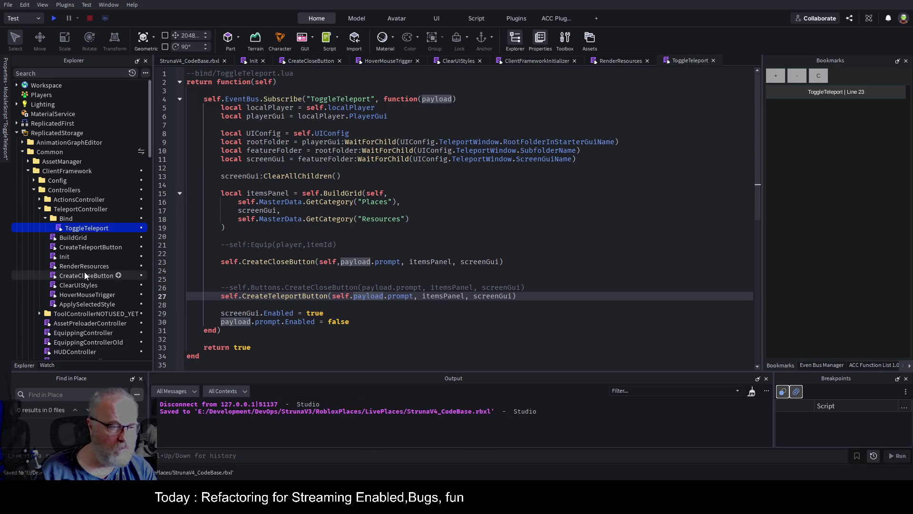
{"action": "double_click", "coordinate": [95, 247]}
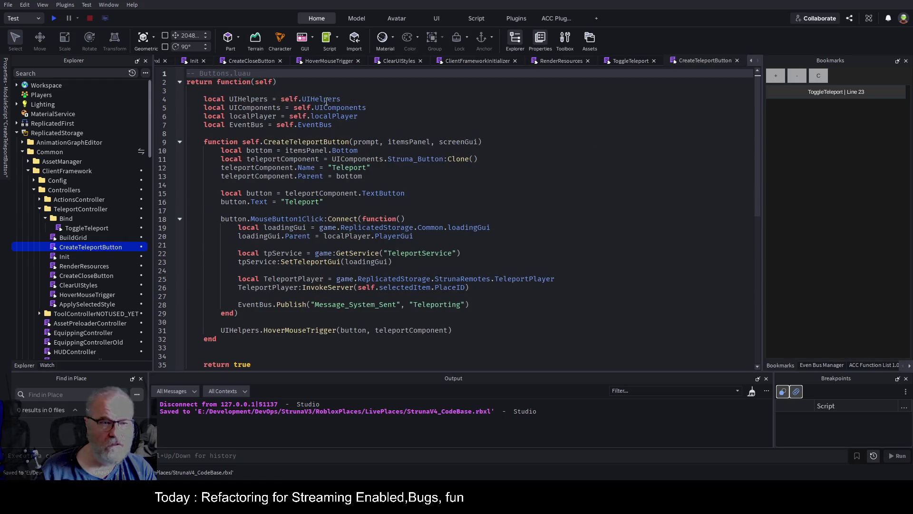
Move the prompt, itemsPanel, screenGui parameters into the outer function header and delete the inner header.
{"action": "left_click_drag", "start_coordinate": [356, 142], "coordinate": [481, 141]}
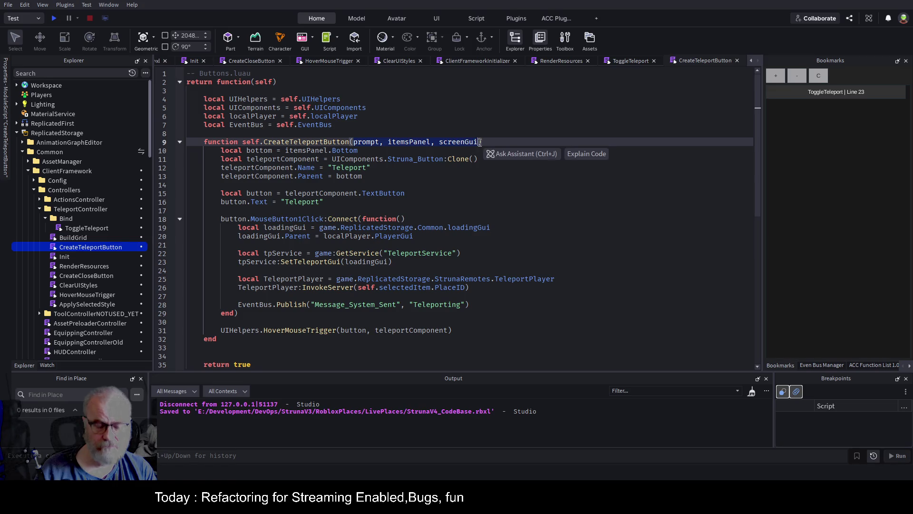
{"action": "key", "text": "ctrl+c"}
{"action": "left_click", "coordinate": [273, 82]}
{"action": "type", "text": ","}
{"action": "key", "text": "ctrl+v"}
{"action": "key", "text": "Down"}
{"action": "key", "text": "Down"}
{"action": "key", "text": "Down"}
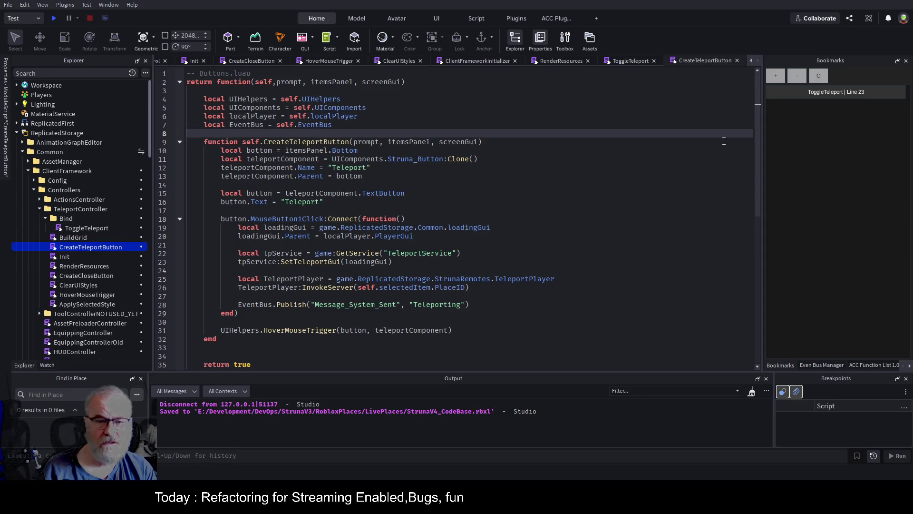
{"action": "key", "text": "Home"}
{"action": "key", "text": "shift+End"}
{"action": "key", "text": "Delete"}
Make the function end with 'return button', remove the leftover end, and save.
{"action": "key", "text": "Down"}
{"action": "key", "text": "Down"}
{"action": "key", "text": "Down"}
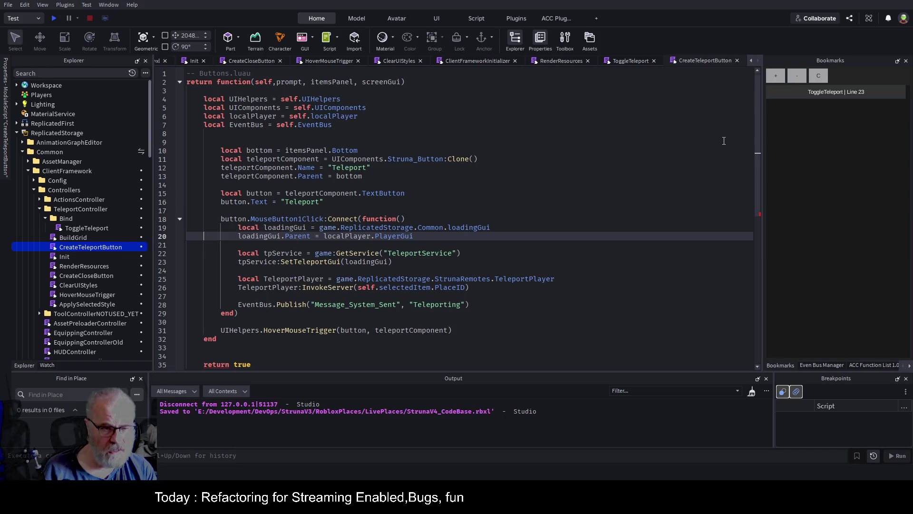
{"action": "key", "text": "Down"}
{"action": "key", "text": "Down"}
{"action": "key", "text": "Up"}
{"action": "key", "text": "Up"}
{"action": "key", "text": "Up"}
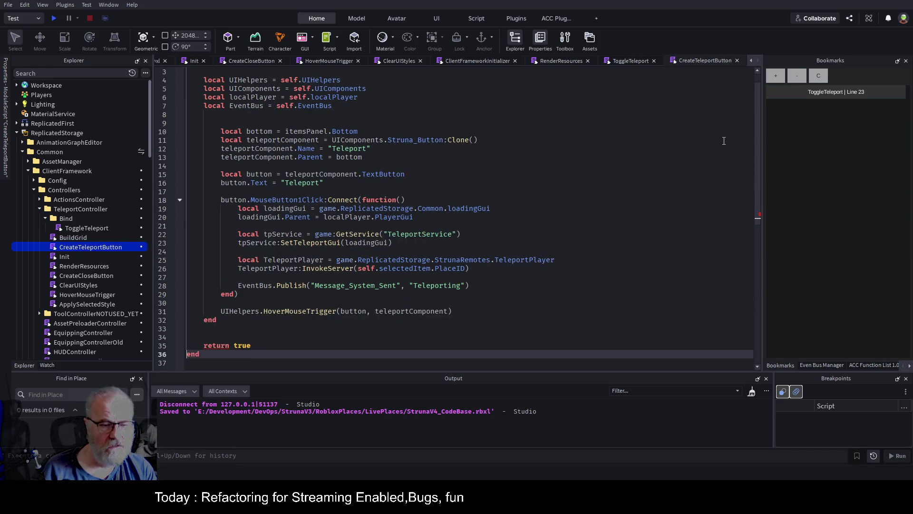
{"action": "key", "text": "Down"}
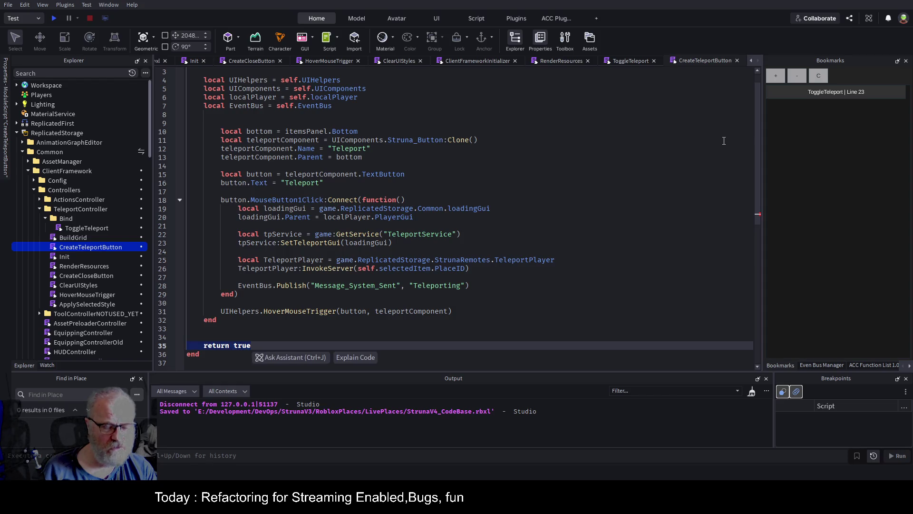
{"action": "type", "text": "return button"}
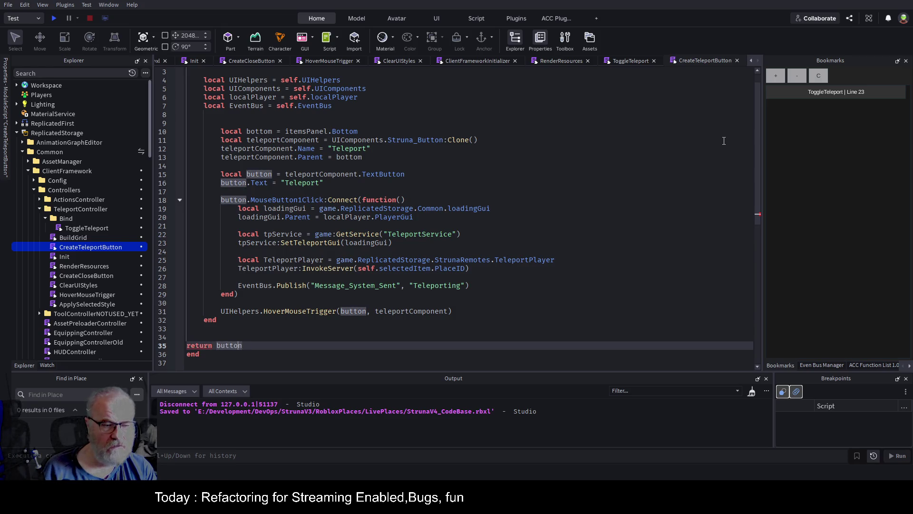
{"action": "key", "text": "Up"}
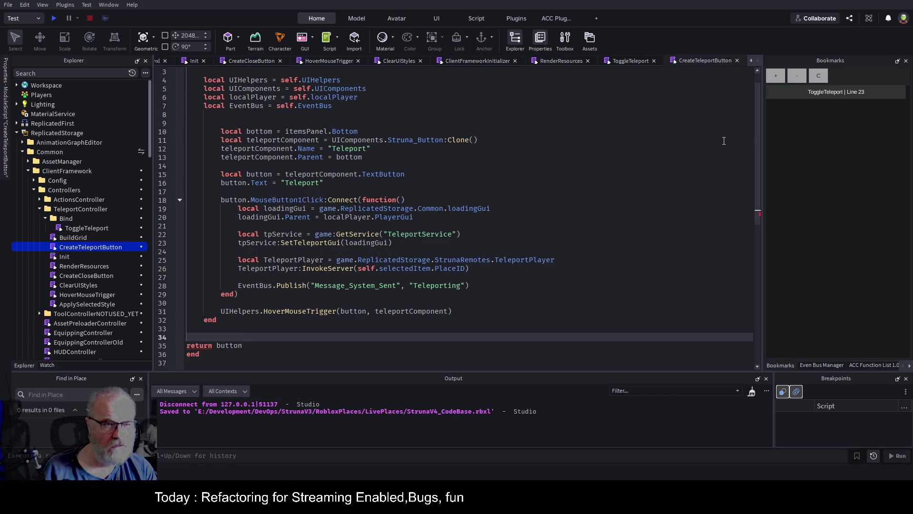
{"action": "scroll", "coordinate": [319, 239], "scroll_direction": "up", "scroll_amount": 1}
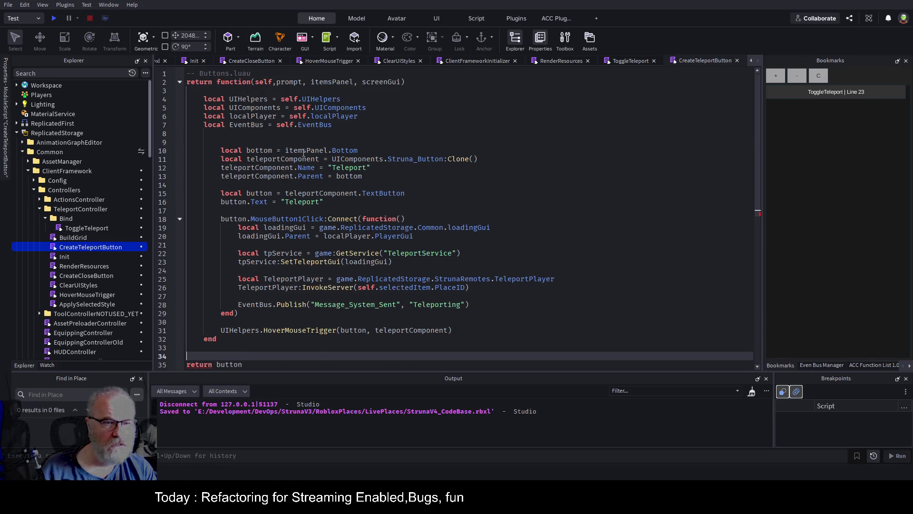
{"action": "scroll", "coordinate": [279, 191], "scroll_direction": "down", "scroll_amount": 2}
{"action": "key", "text": "ctrl+z"}
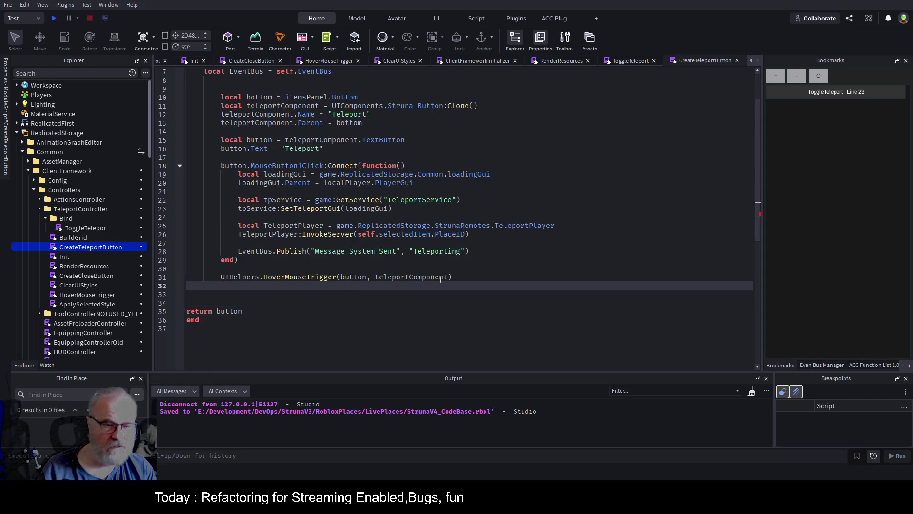
{"action": "key", "text": "ctrl+s"}
Replace the UIHelpers reference with self and pass self to the HoverMouseTrigger call, then save.
{"action": "key", "text": "ctrl+z"}
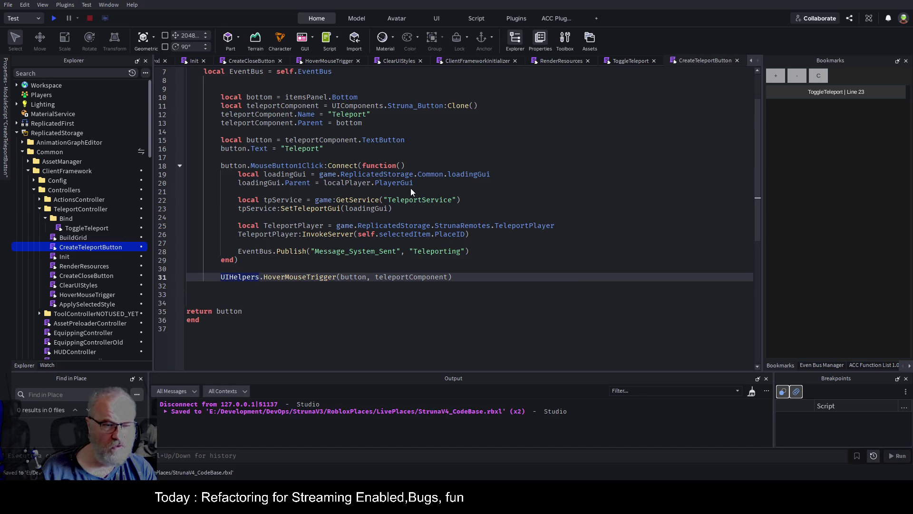
{"action": "type", "text": "self"}
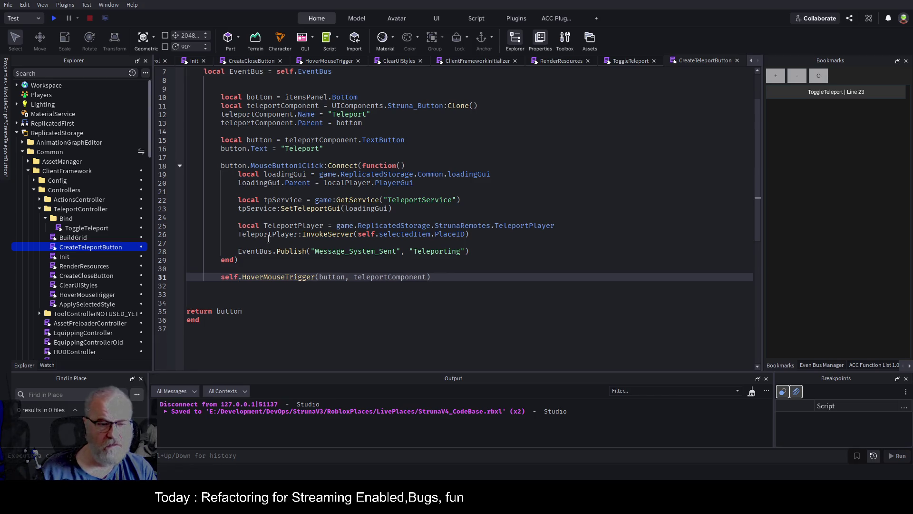
{"action": "double_click", "coordinate": [289, 277]}
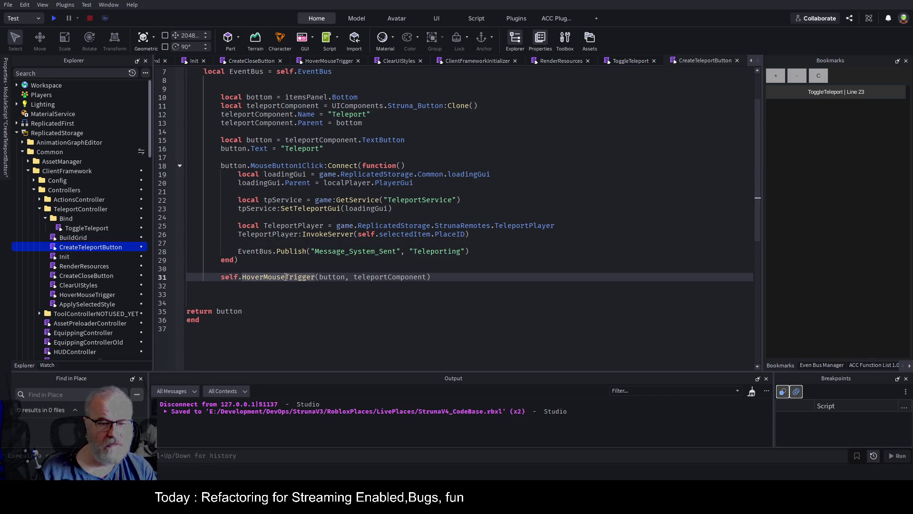
{"action": "left_click", "coordinate": [320, 277]}
{"action": "type", "text": "self,"}
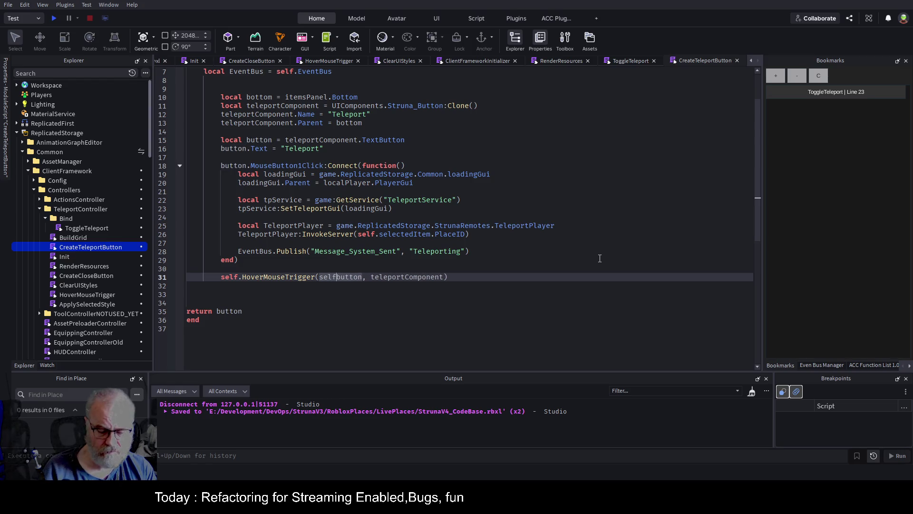
{"action": "key", "text": "ctrl+s"}
Delete the unused UIHelpers declaration on line 4.
{"action": "key", "text": "Up"}
{"action": "key", "text": "Up"}
{"action": "key", "text": "Up"}
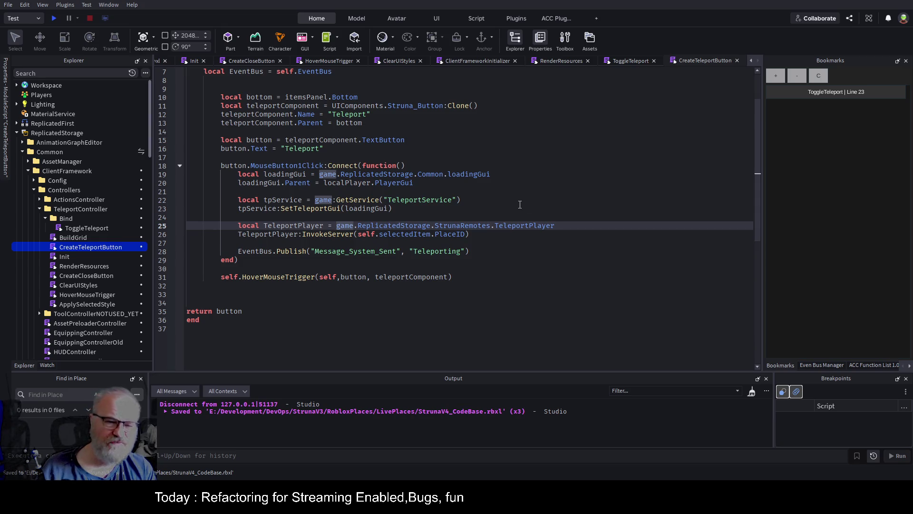
{"action": "left_click", "coordinate": [333, 303]}
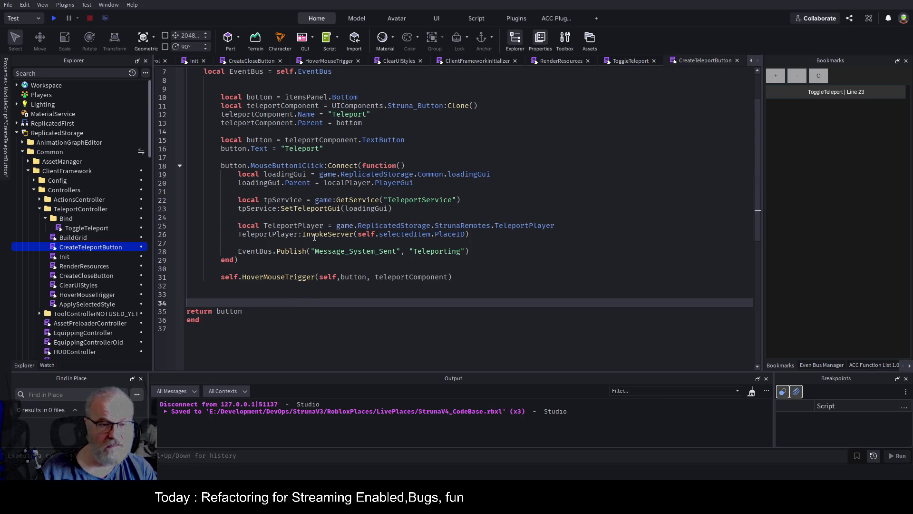
{"action": "scroll", "coordinate": [551, 181], "scroll_direction": "up", "scroll_amount": 2}
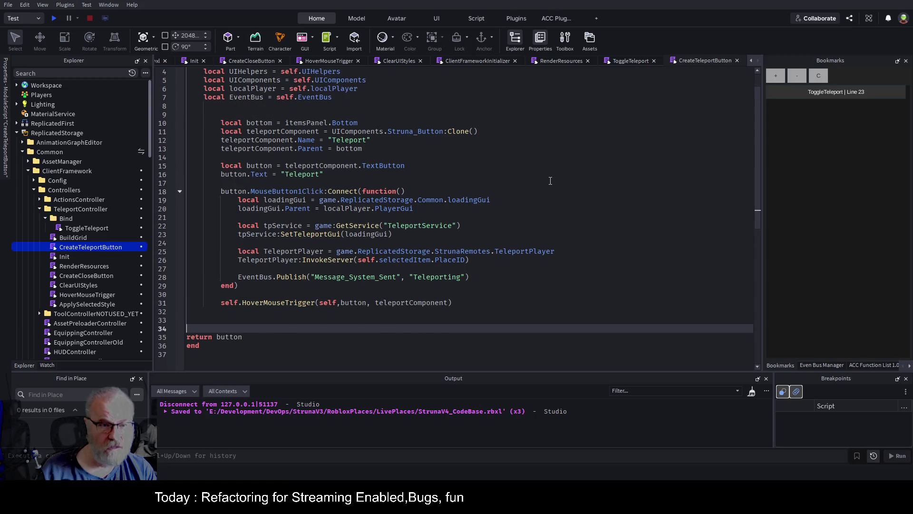
{"action": "left_click", "coordinate": [340, 99]}
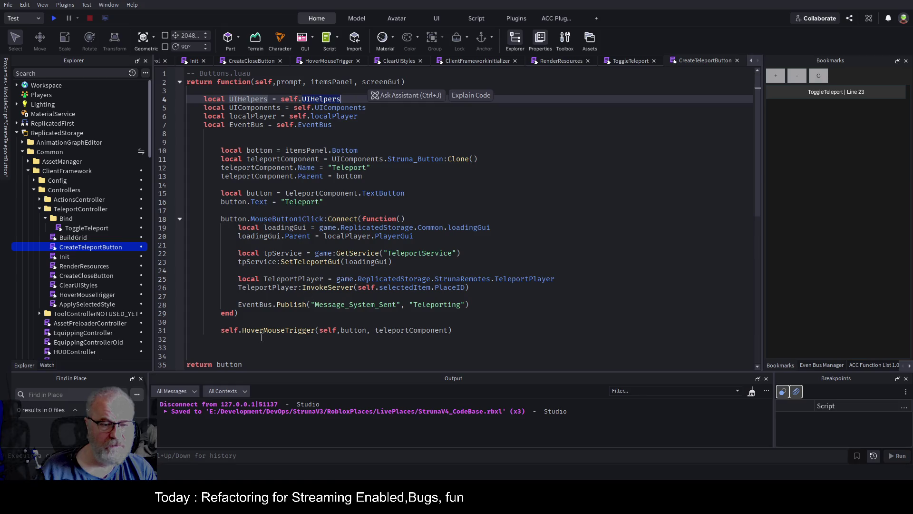
{"action": "key", "text": "shift+Home"}
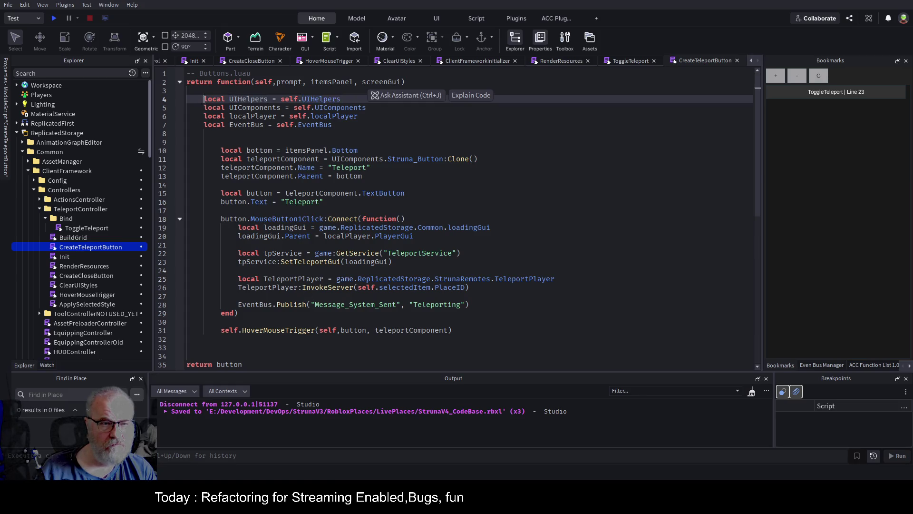
{"action": "key", "text": "Delete"}
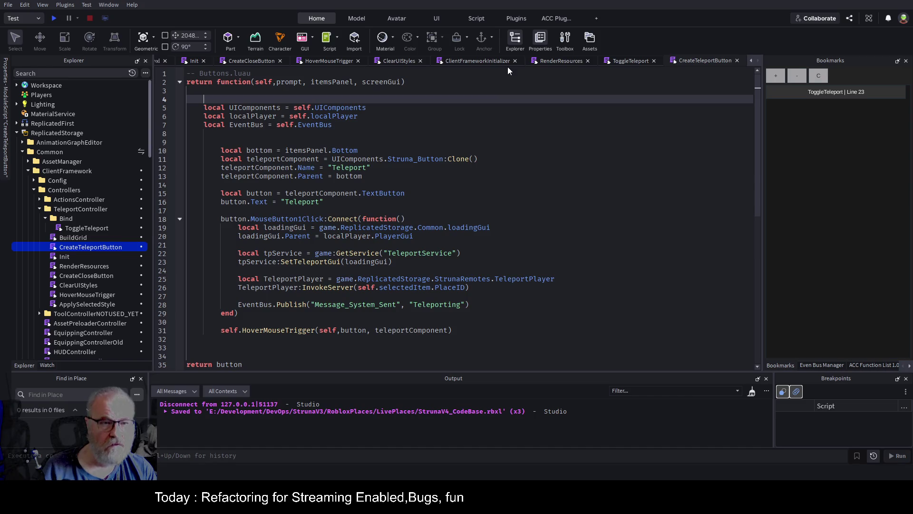
{"action": "key", "text": "Down"}
{"action": "key", "text": "Down"}
{"action": "key", "text": "Down"}
{"action": "key", "text": "Down"}
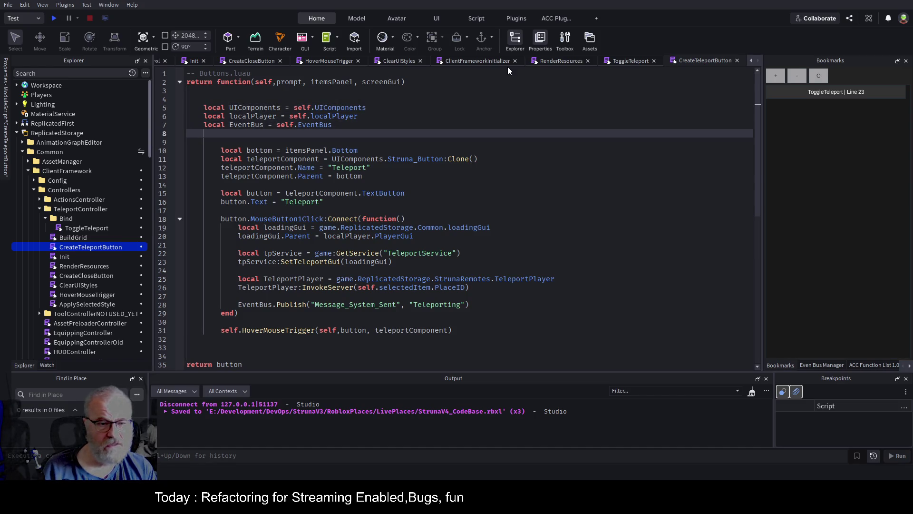
Reformat the whole script with Alt+Shift+F, remove blank lines near line 3, and save.
{"action": "double_click", "coordinate": [304, 150]}
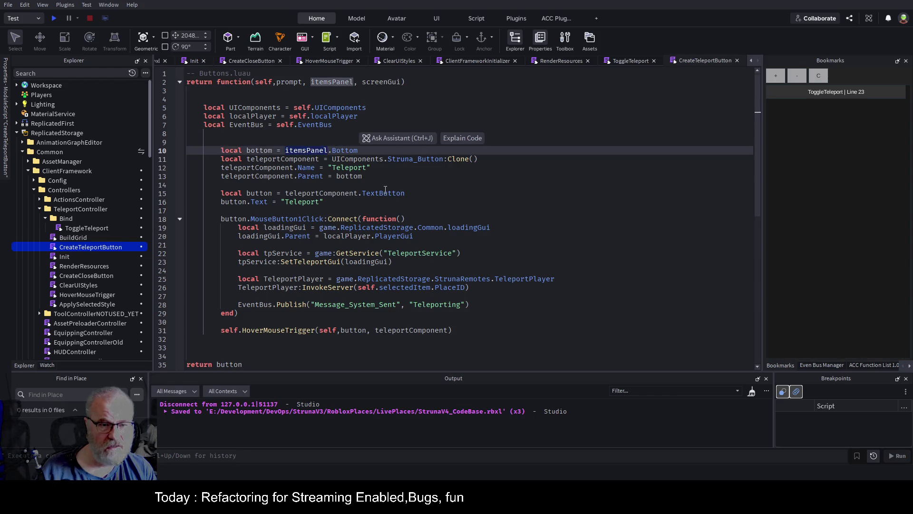
{"action": "left_click", "coordinate": [438, 239]}
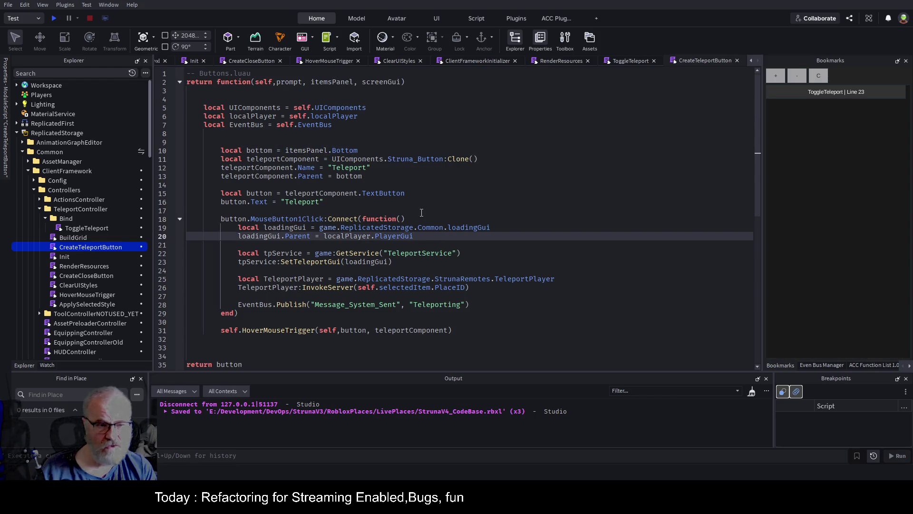
{"action": "key", "text": "ctrl+a"}
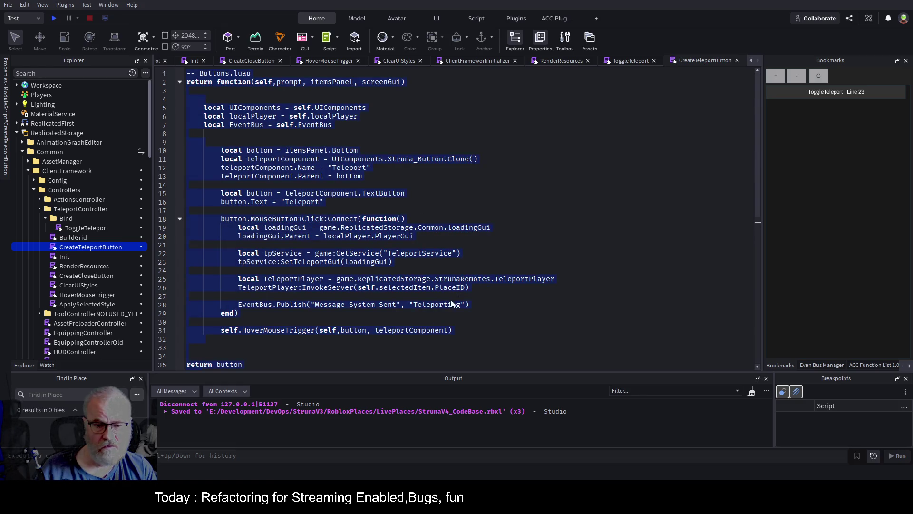
{"action": "key", "text": "alt+shift+f"}
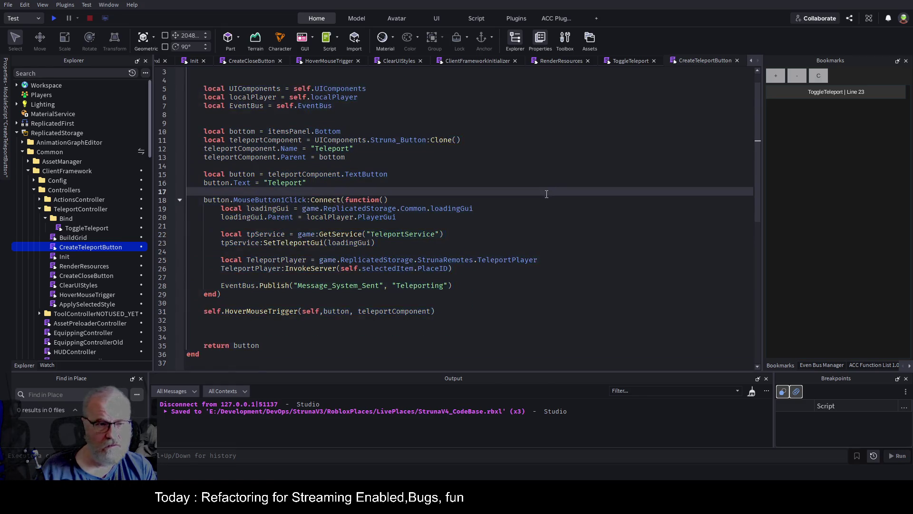
{"action": "scroll", "coordinate": [428, 214], "scroll_direction": "up", "scroll_amount": 1}
{"action": "left_click", "coordinate": [275, 138]}
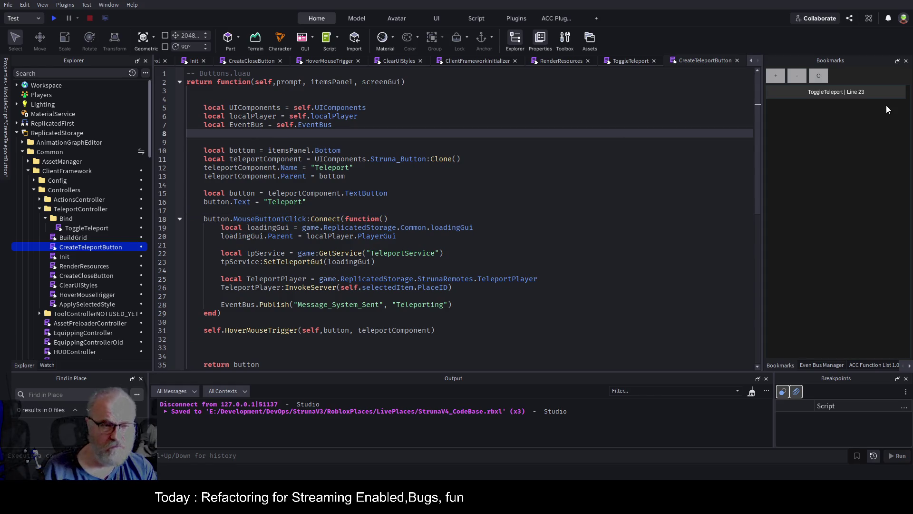
{"action": "key", "text": "Delete"}
{"action": "key", "text": "Up"}
{"action": "key", "text": "Up"}
{"action": "key", "text": "Up"}
{"action": "key", "text": "Delete"}
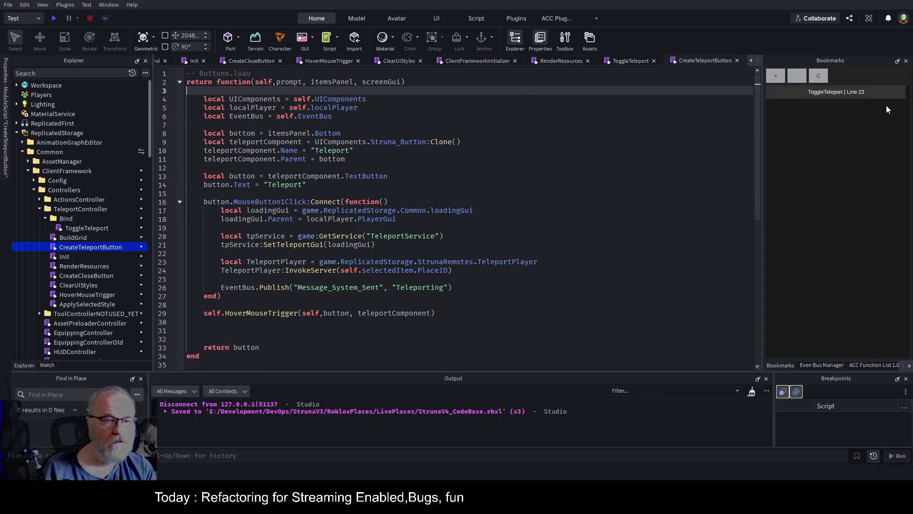
{"action": "key", "text": "ctrl+s"}
Delete the extra blank lines after line 30, save, and close all script tabs.
{"action": "left_click", "coordinate": [253, 322]}
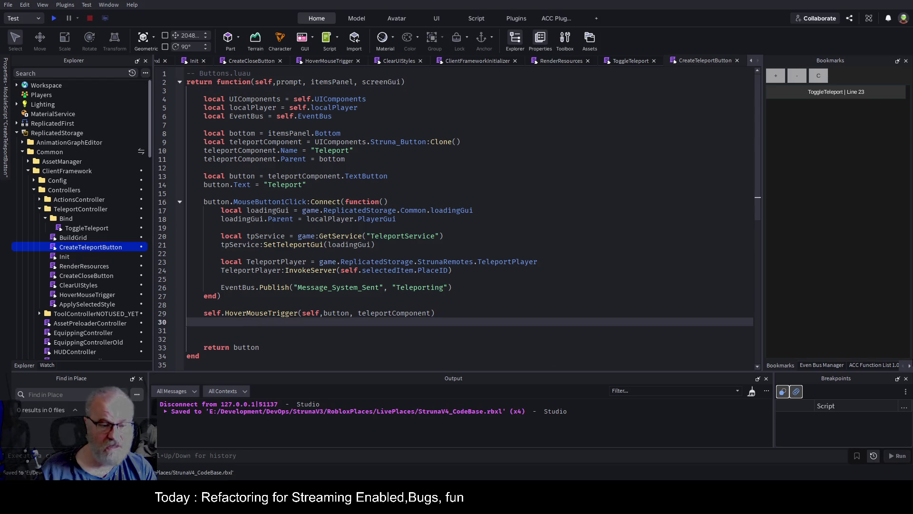
{"action": "key", "text": "Delete"}
{"action": "key", "text": "Delete"}
{"action": "key", "text": "ctrl+s"}
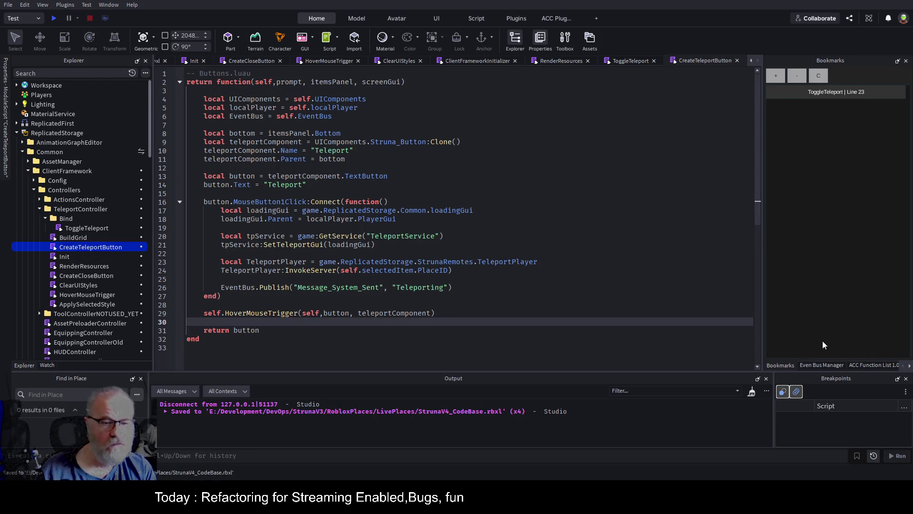
{"action": "left_click", "coordinate": [443, 253]}
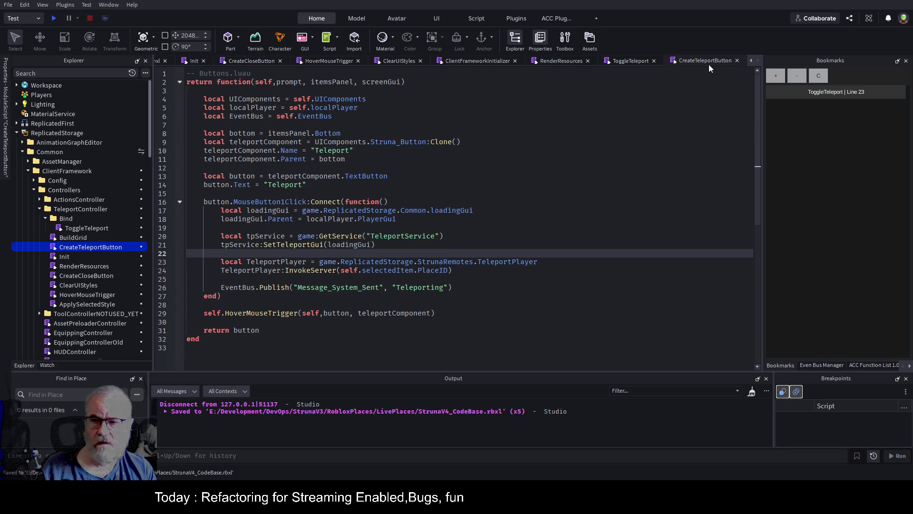
{"action": "key", "text": "ctrl+shift+w"}
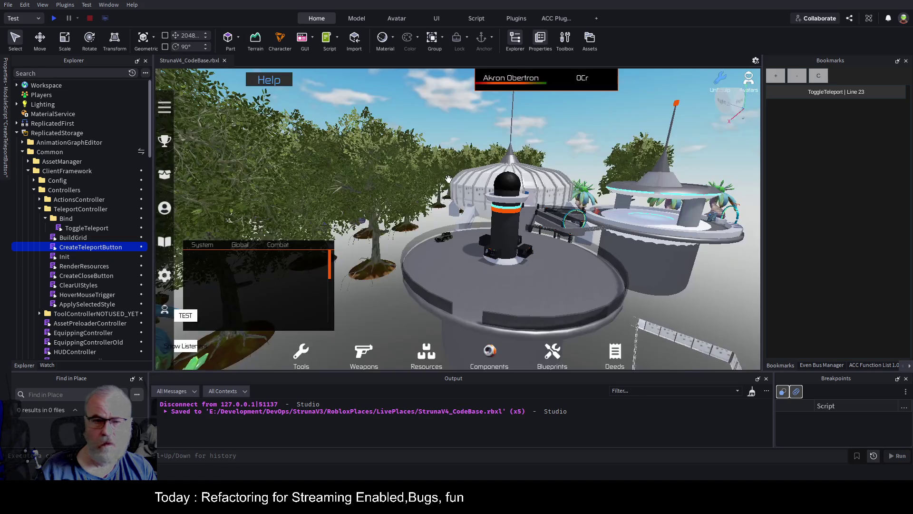
Reopen the CreateTeleportButton and ToggleTeleport scripts.
{"action": "double_click", "coordinate": [85, 247]}
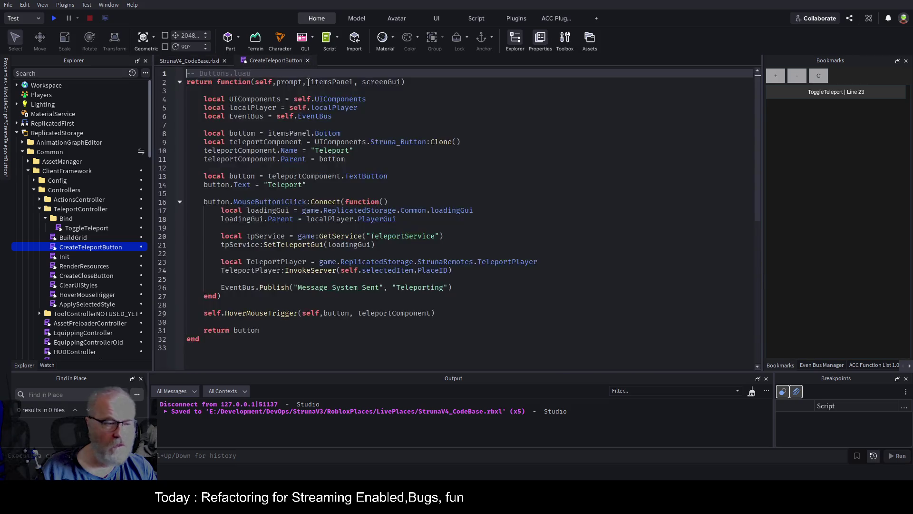
{"action": "double_click", "coordinate": [86, 228]}
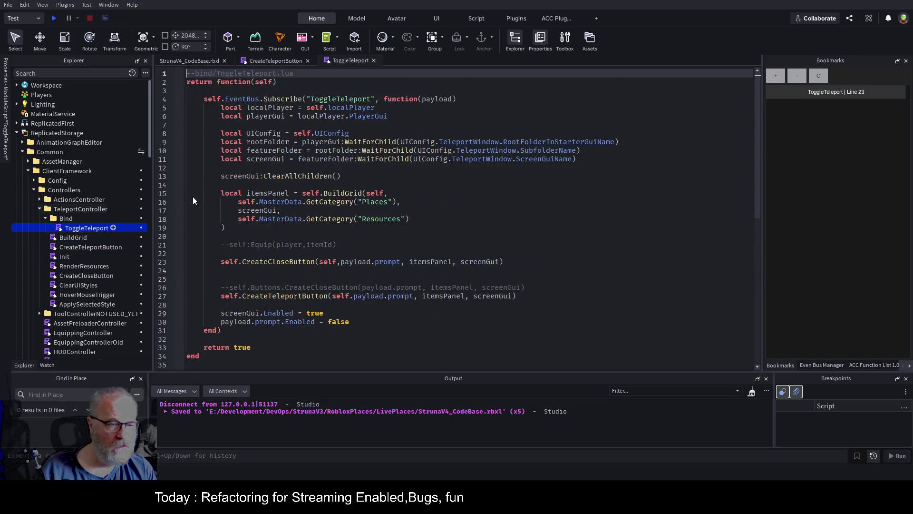
{"action": "scroll", "coordinate": [299, 229], "scroll_direction": "down", "scroll_amount": 3}
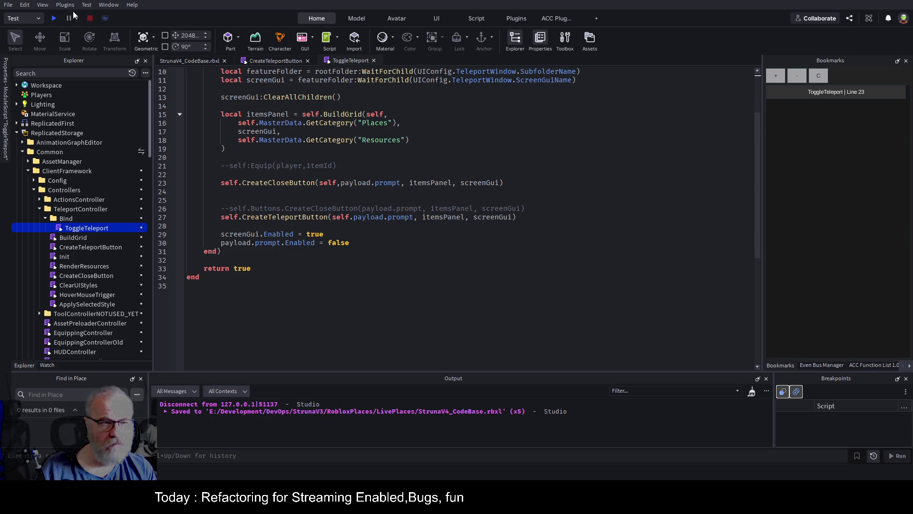
Play-test, walk to the teleporter, and jump to the ToggleTeleport line 27 'prompt' error.
{"action": "left_click", "coordinate": [55, 20]}
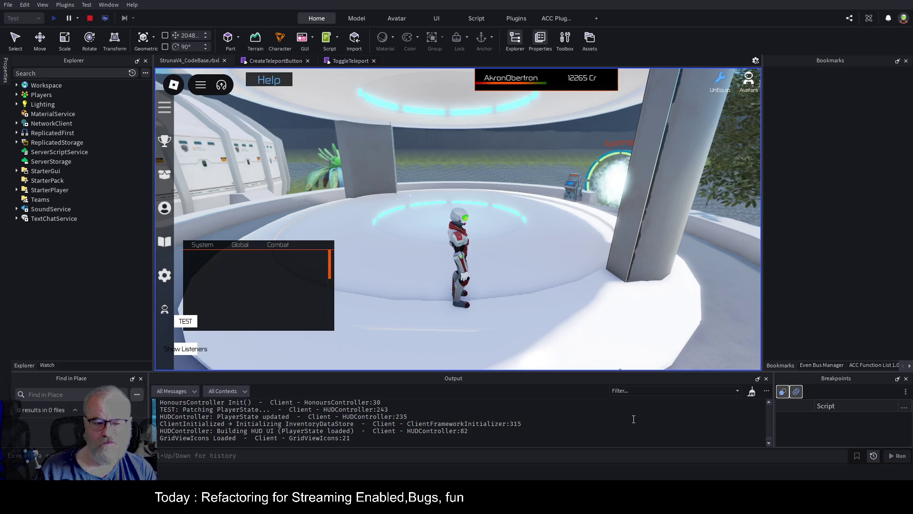
{"action": "key", "text": "w"}
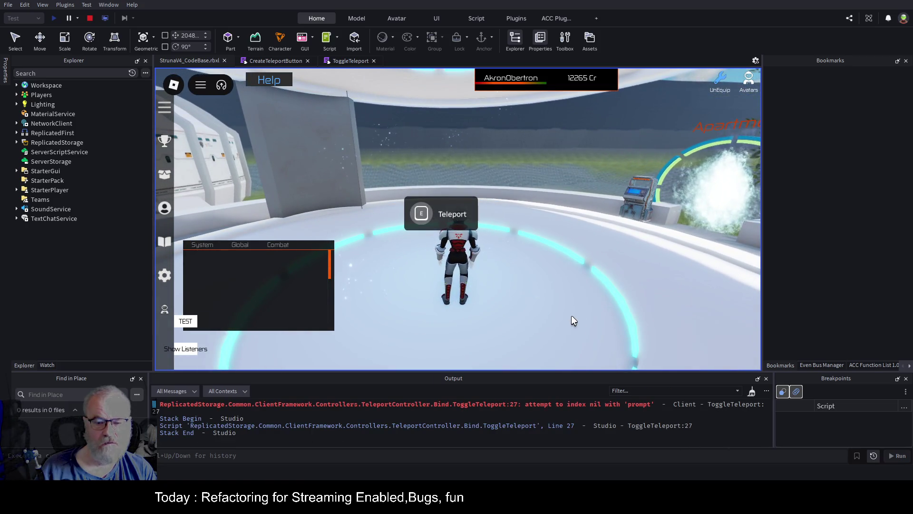
{"action": "left_click", "coordinate": [548, 404]}
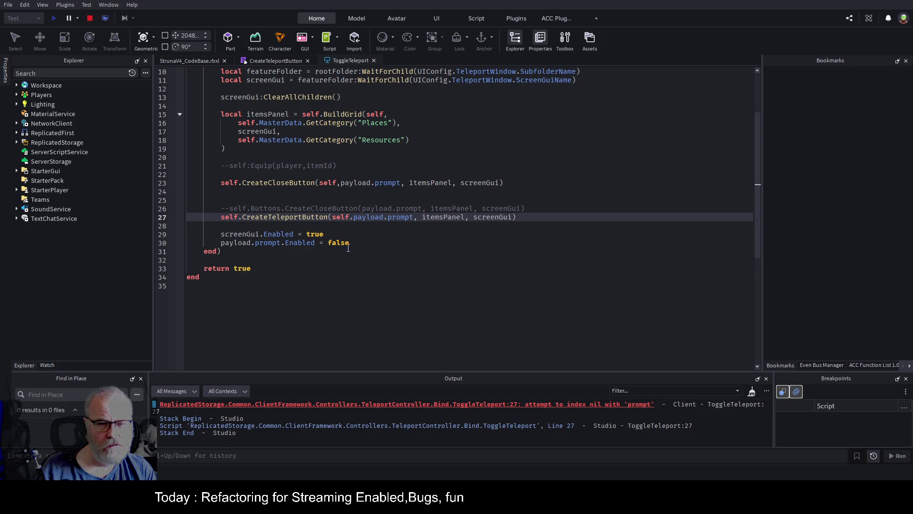
Change line 27 to pass 'self,payload.prompt' to CreateTeleportButton and stop the play test.
{"action": "left_click", "coordinate": [404, 294]}
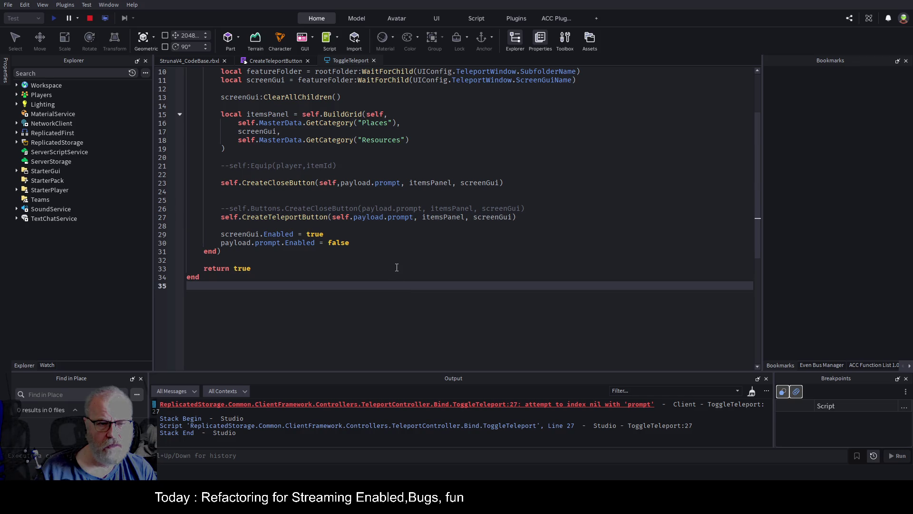
{"action": "scroll", "coordinate": [397, 267], "scroll_direction": "up", "scroll_amount": 3}
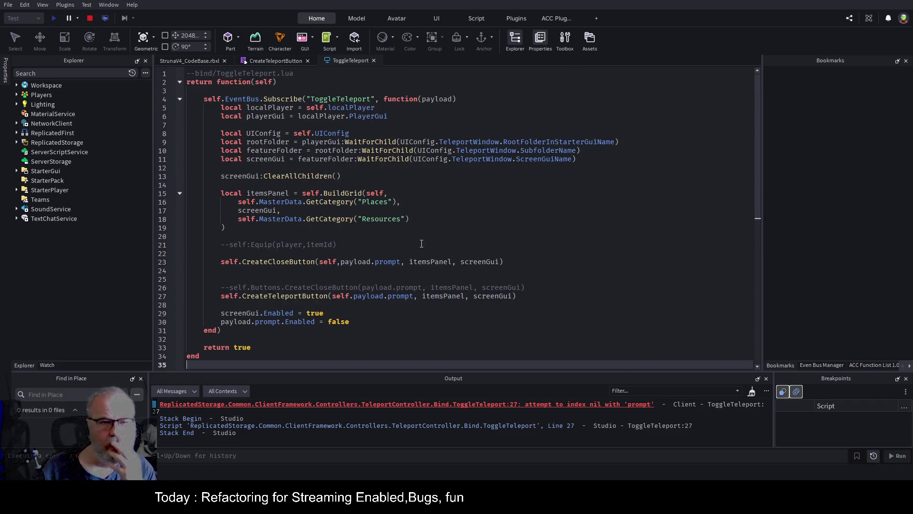
{"action": "scroll", "coordinate": [388, 270], "scroll_direction": "down", "scroll_amount": 1}
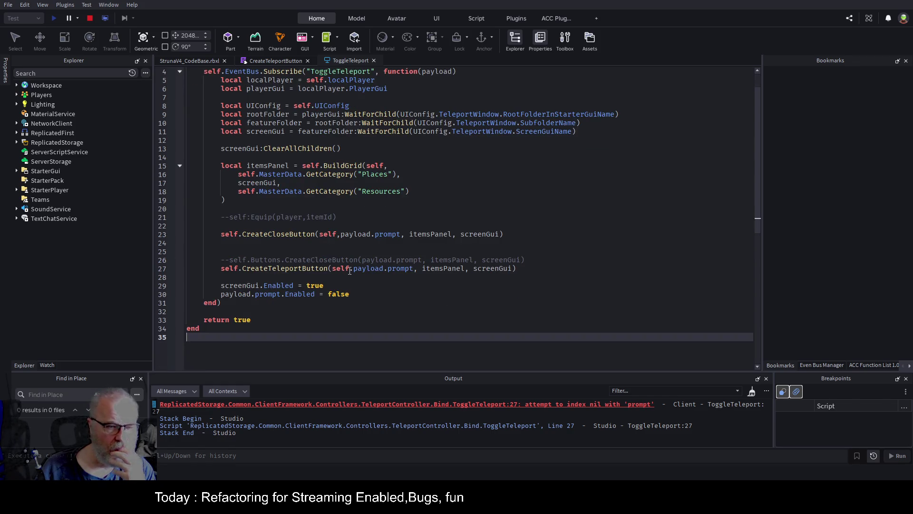
{"action": "left_click", "coordinate": [392, 301]}
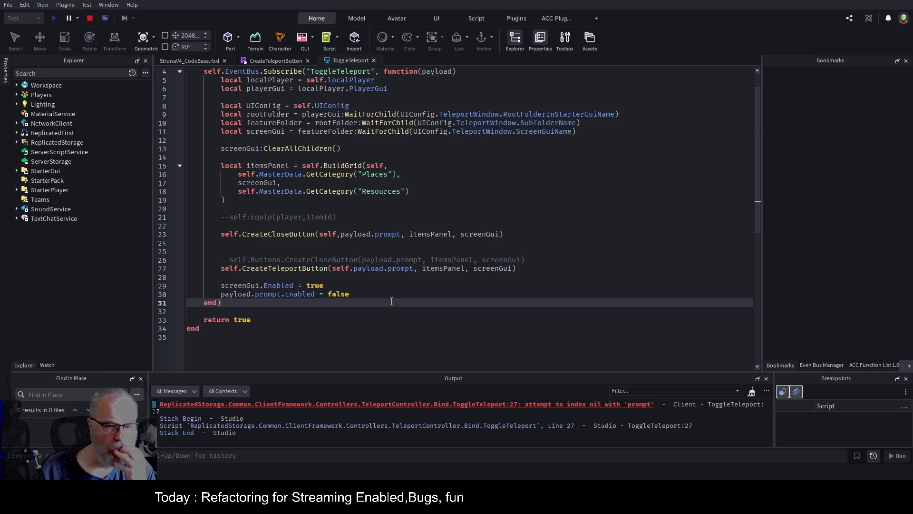
{"action": "left_click", "coordinate": [352, 267]}
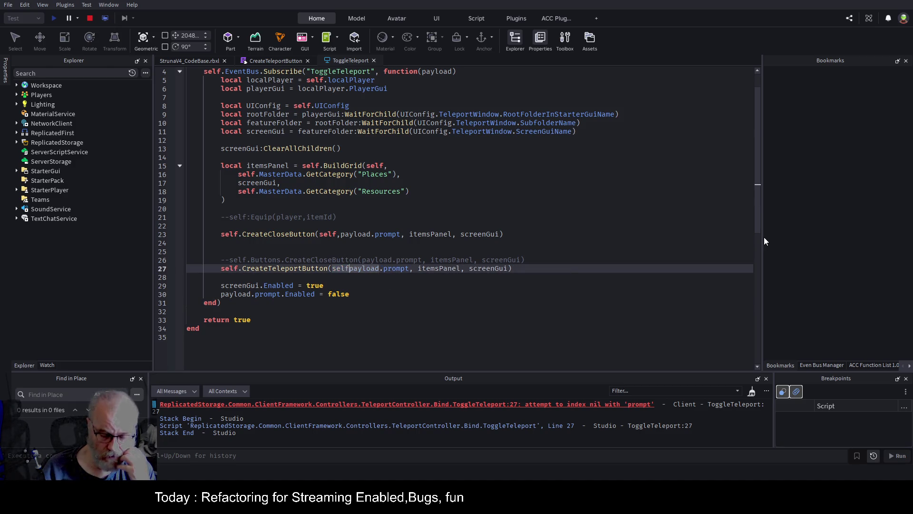
{"action": "type", "text": ","}
{"action": "left_click", "coordinate": [467, 192]}
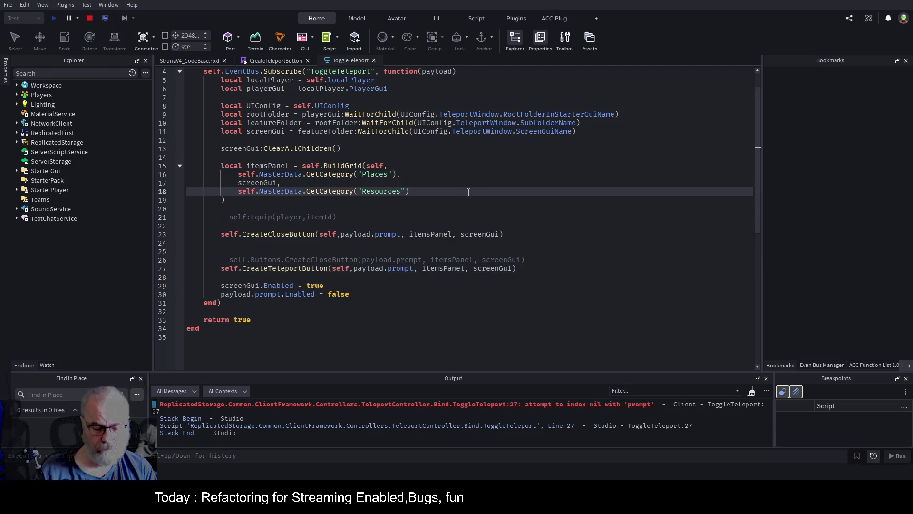
{"action": "left_click", "coordinate": [89, 18]}
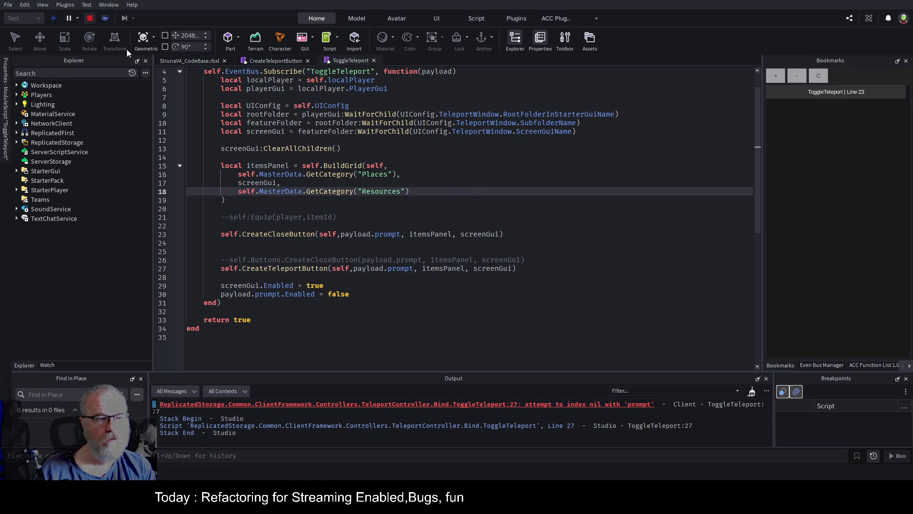
Play-test, pick Central Province, open the BuildGrid line 46 ApplySelectedStyle error, and stop.
{"action": "left_click", "coordinate": [58, 18]}
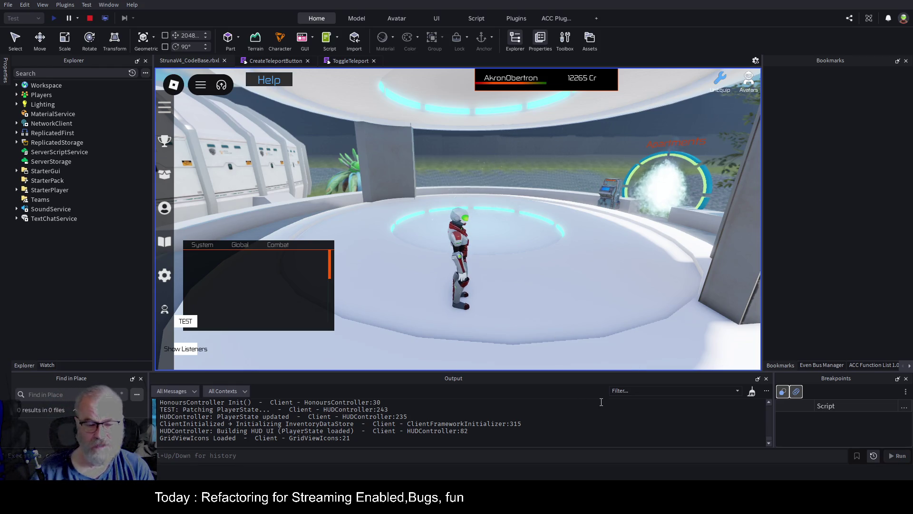
{"action": "left_click", "coordinate": [587, 285]}
{"action": "key", "text": "w"}
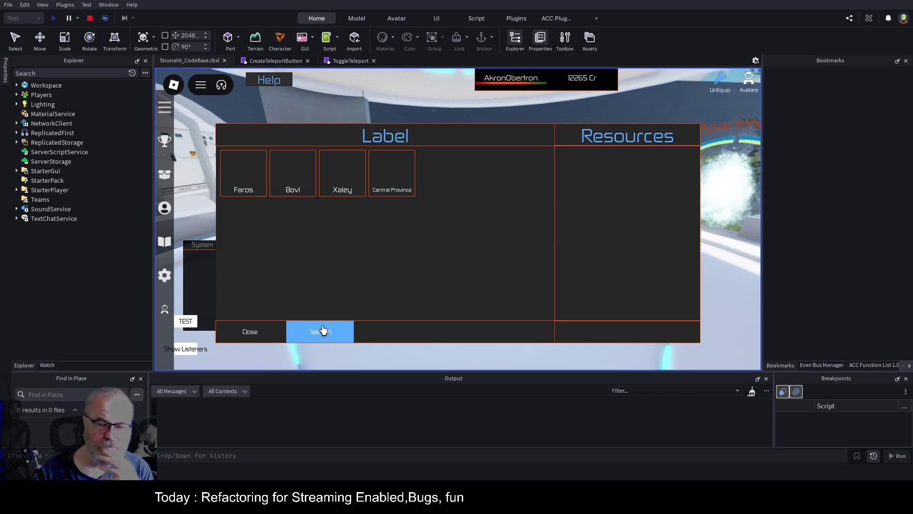
{"action": "left_click", "coordinate": [403, 179]}
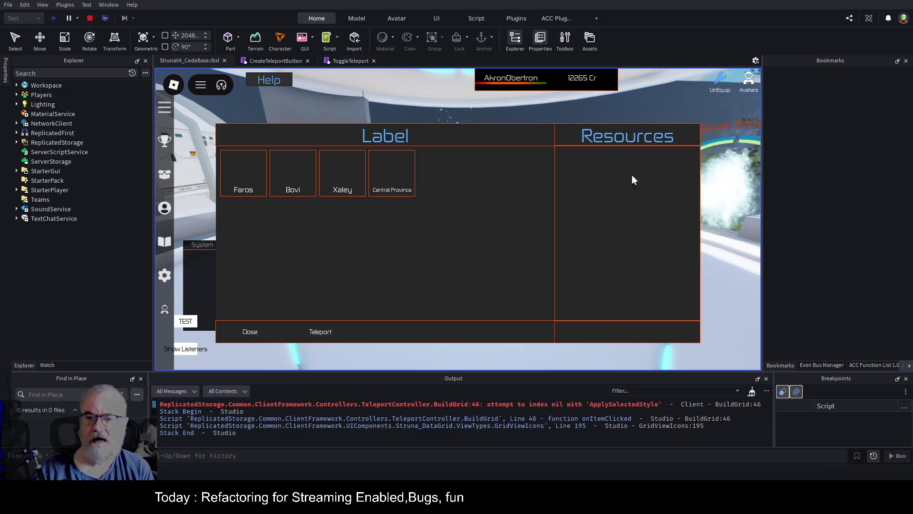
{"action": "left_click", "coordinate": [614, 404]}
{"action": "left_click", "coordinate": [89, 18]}
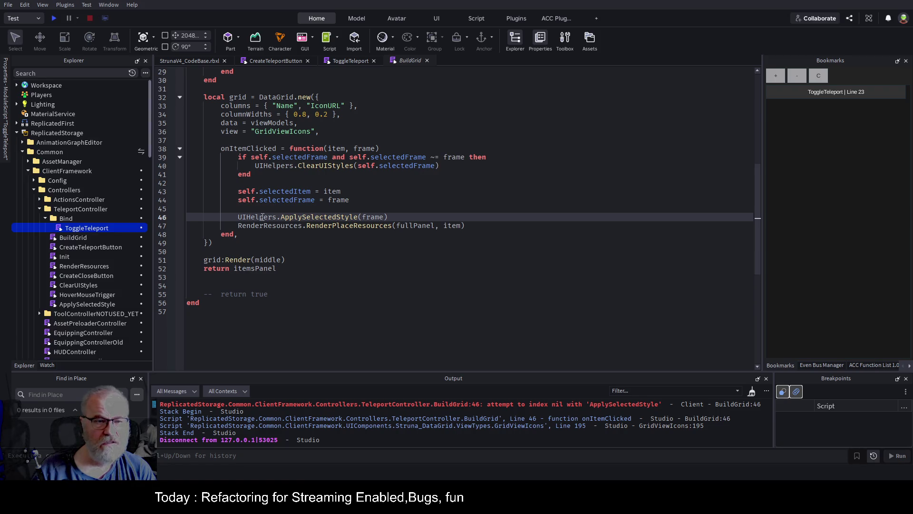
On line 46, replace UIHelpers with self and pass self before the frame argument.
{"action": "scroll", "coordinate": [396, 186], "scroll_direction": "up", "scroll_amount": 9}
{"action": "scroll", "coordinate": [396, 186], "scroll_direction": "up", "scroll_amount": 1}
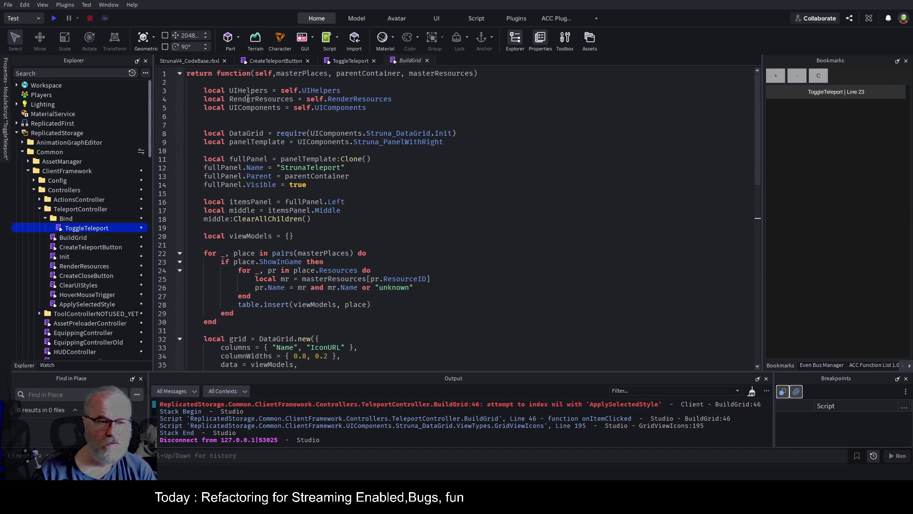
{"action": "scroll", "coordinate": [414, 195], "scroll_direction": "down", "scroll_amount": 4}
{"action": "scroll", "coordinate": [362, 281], "scroll_direction": "down", "scroll_amount": 3}
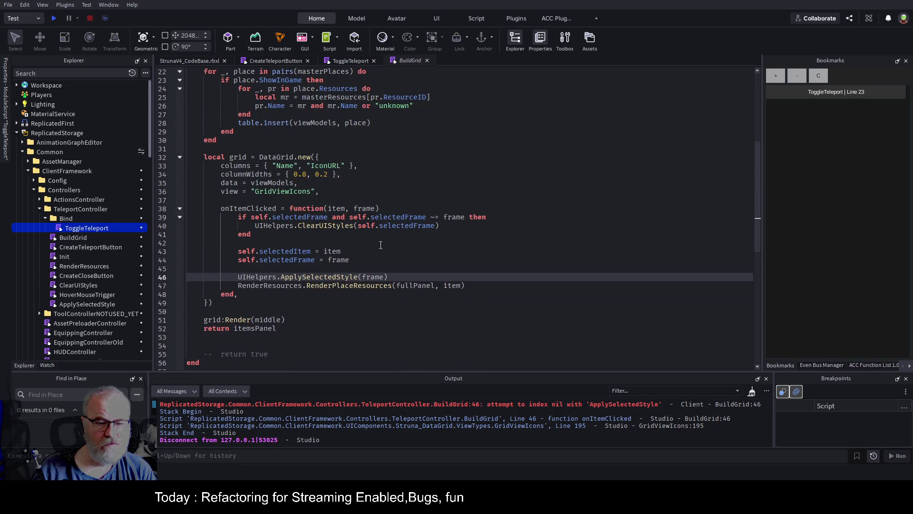
{"action": "double_click", "coordinate": [254, 277]}
{"action": "type", "text": "self."}
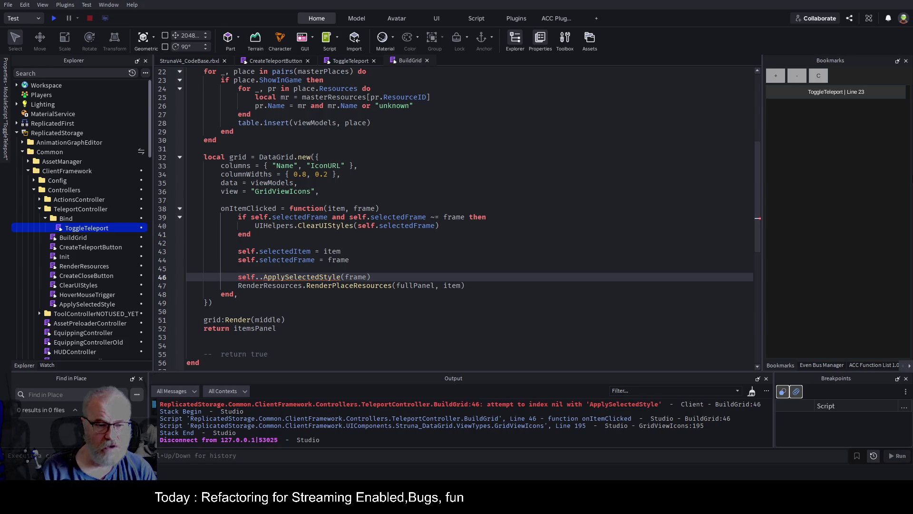
{"action": "key", "text": "BackSpace"}
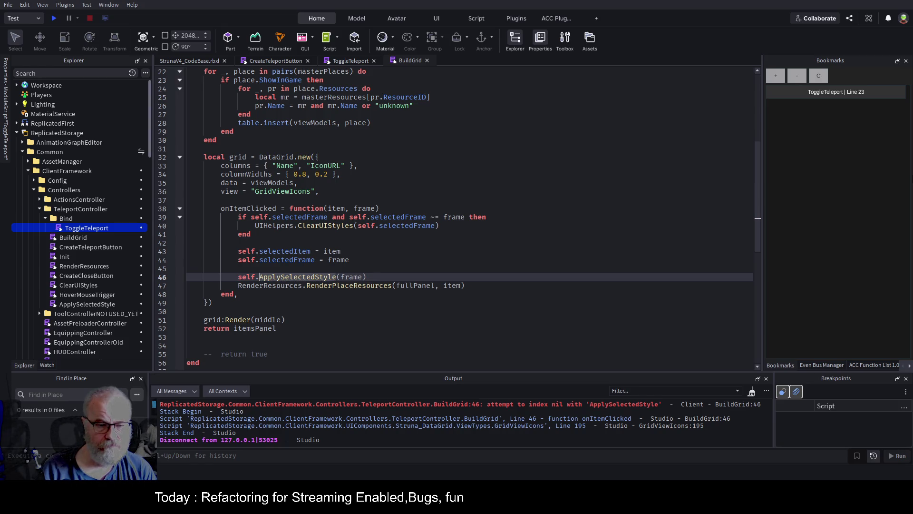
{"action": "left_click", "coordinate": [361, 277]}
{"action": "type", "text": "self,"}
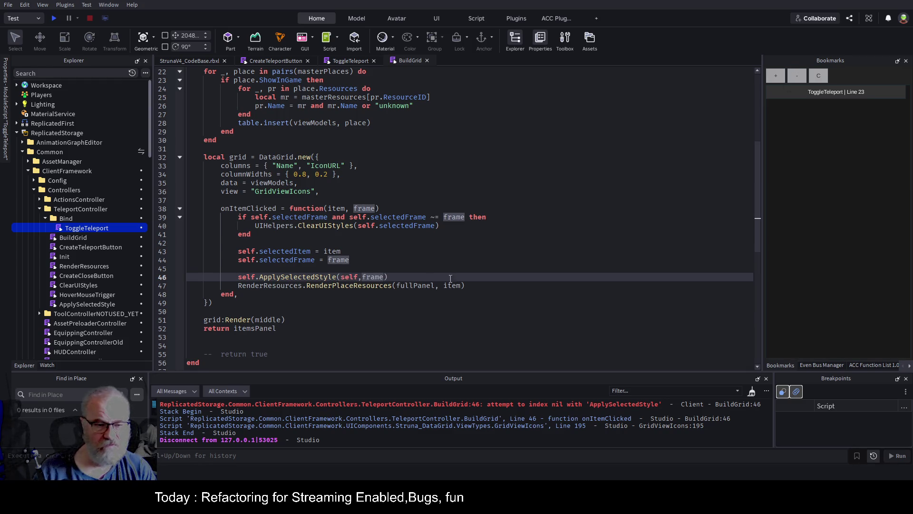
On line 40, call self.ClearUIStyles with self as first argument and save.
{"action": "left_click", "coordinate": [274, 224]}
{"action": "left_click", "coordinate": [279, 231]}
{"action": "double_click", "coordinate": [277, 227]}
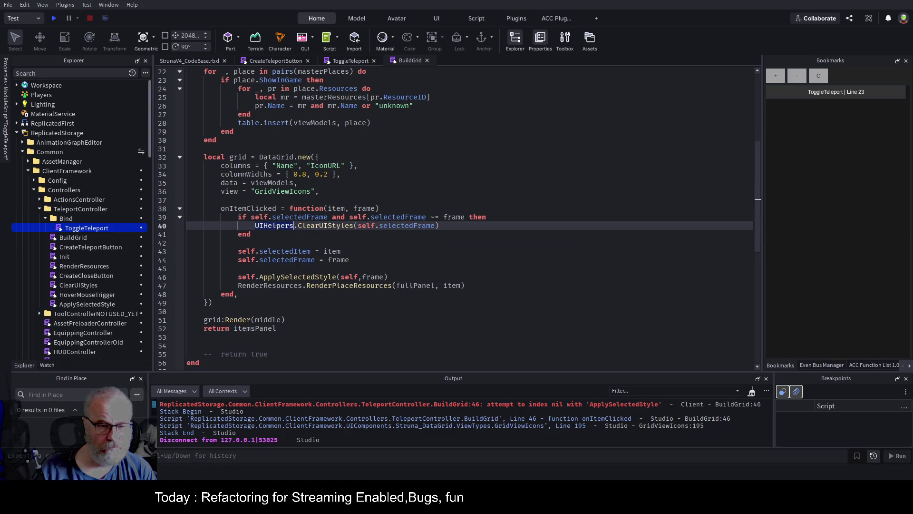
{"action": "type", "text": "self"}
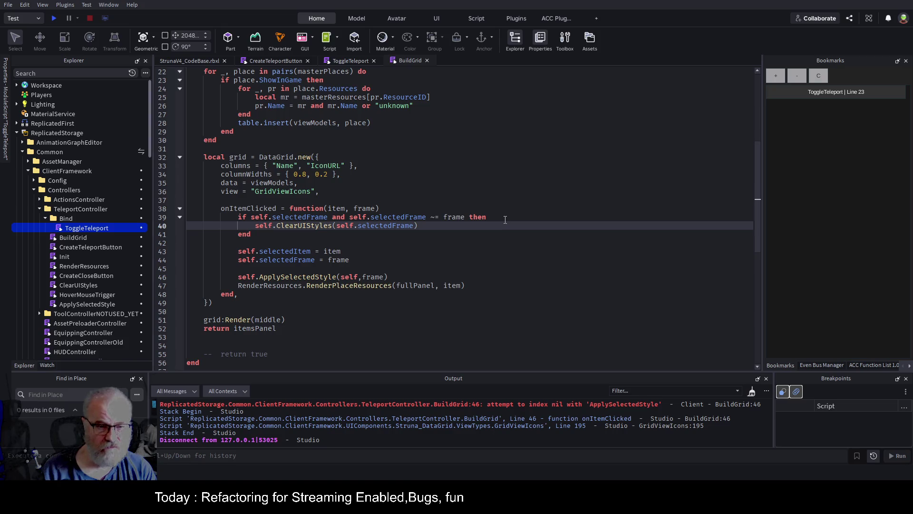
{"action": "key", "text": "ctrl+s"}
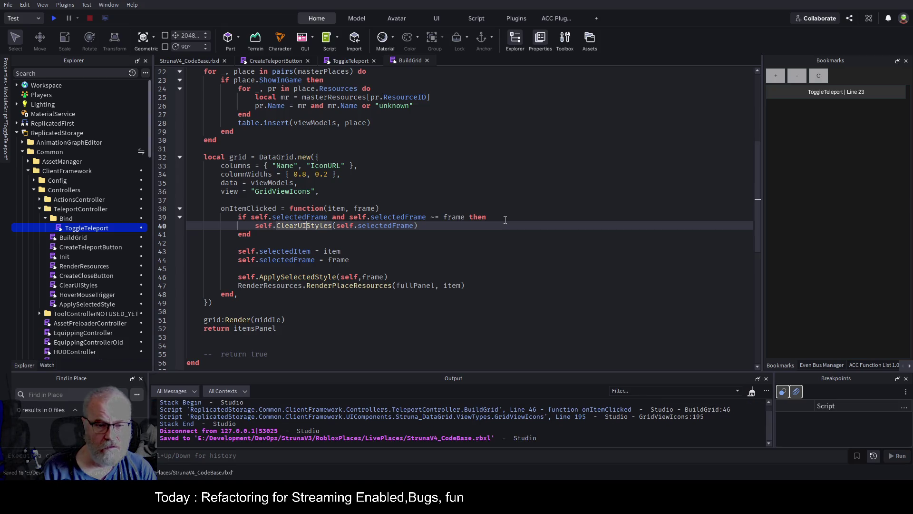
{"action": "key", "text": "Right"}
{"action": "key", "text": "Right"}
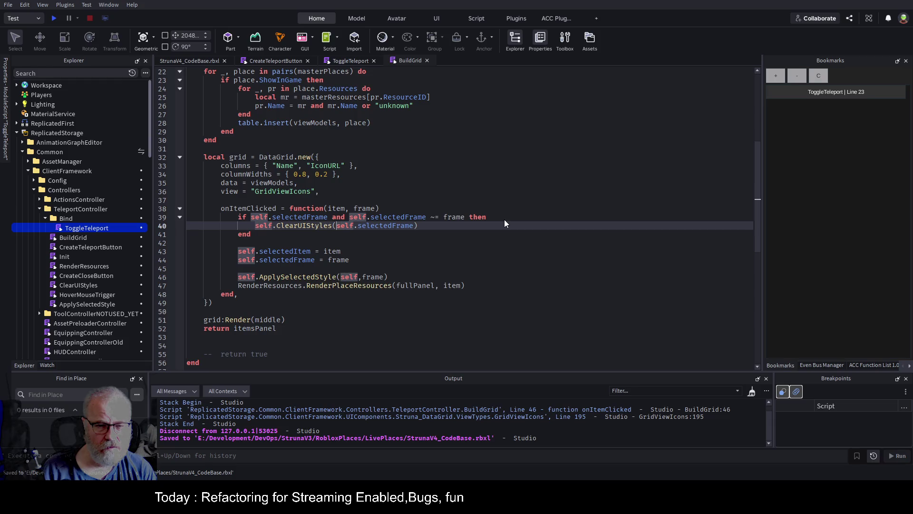
{"action": "type", "text": "elf,self"}
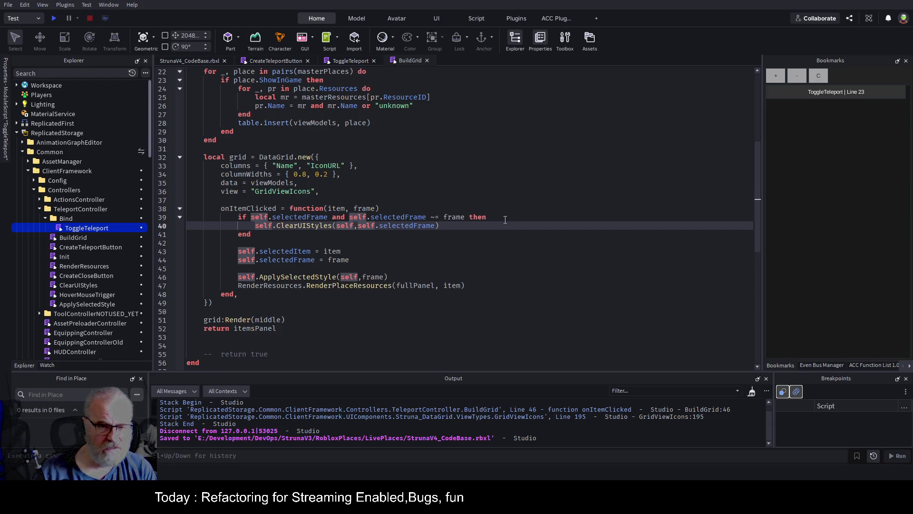
{"action": "left_click", "coordinate": [440, 251]}
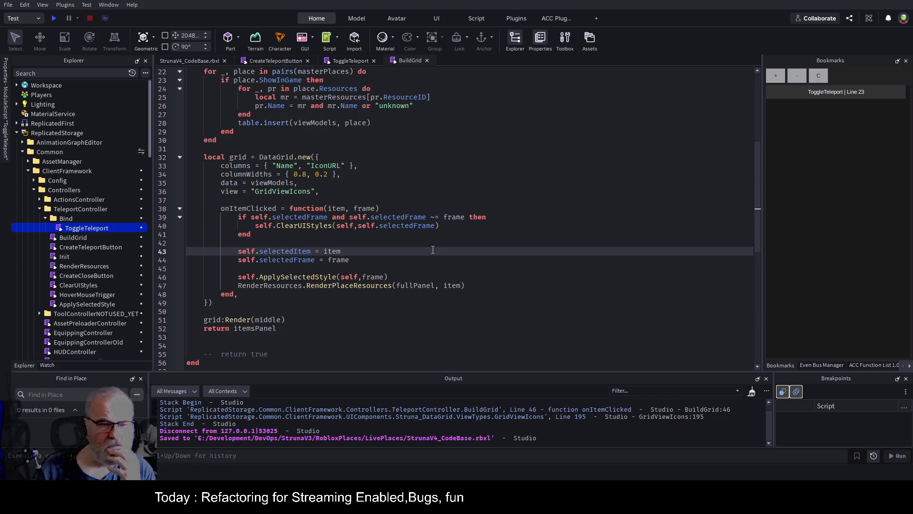
Check where selectedFrame is used in the handler and save the place again.
{"action": "scroll", "coordinate": [347, 164], "scroll_direction": "up", "scroll_amount": 4}
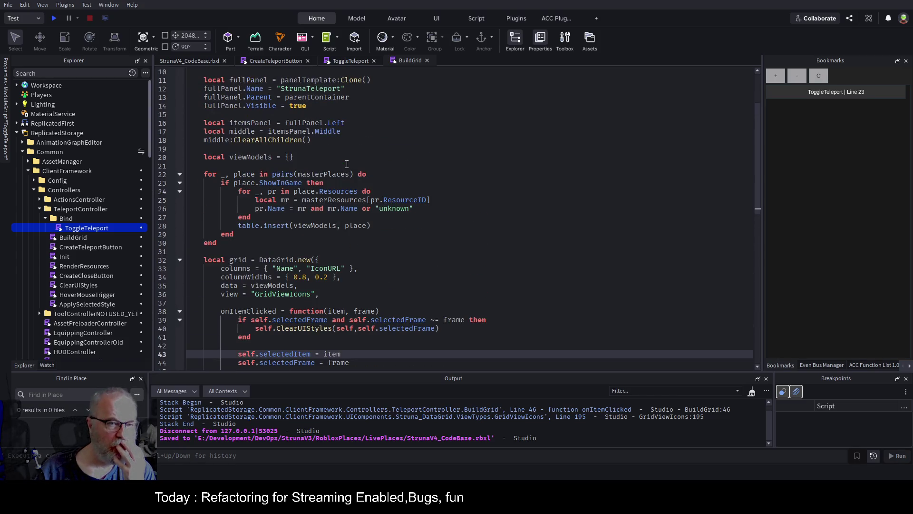
{"action": "scroll", "coordinate": [347, 164], "scroll_direction": "up", "scroll_amount": 2}
{"action": "scroll", "coordinate": [346, 164], "scroll_direction": "up", "scroll_amount": 1}
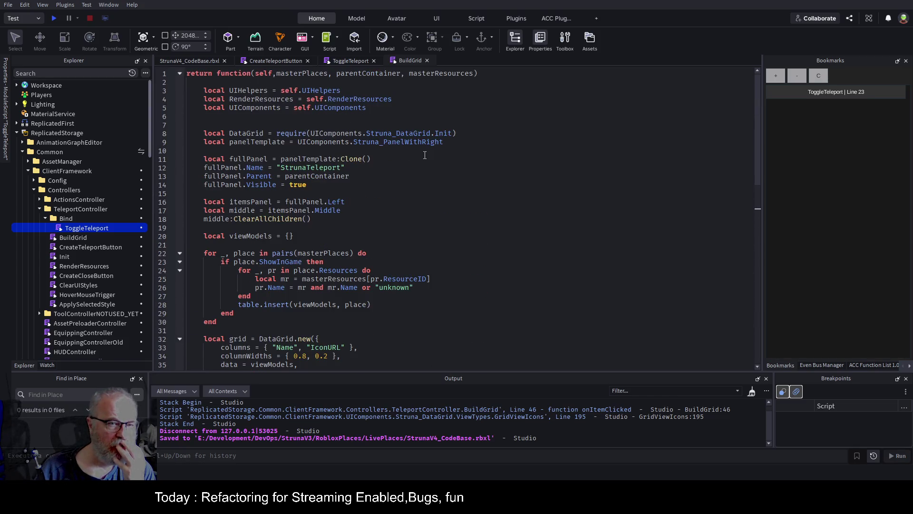
{"action": "scroll", "coordinate": [430, 243], "scroll_direction": "down", "scroll_amount": 4}
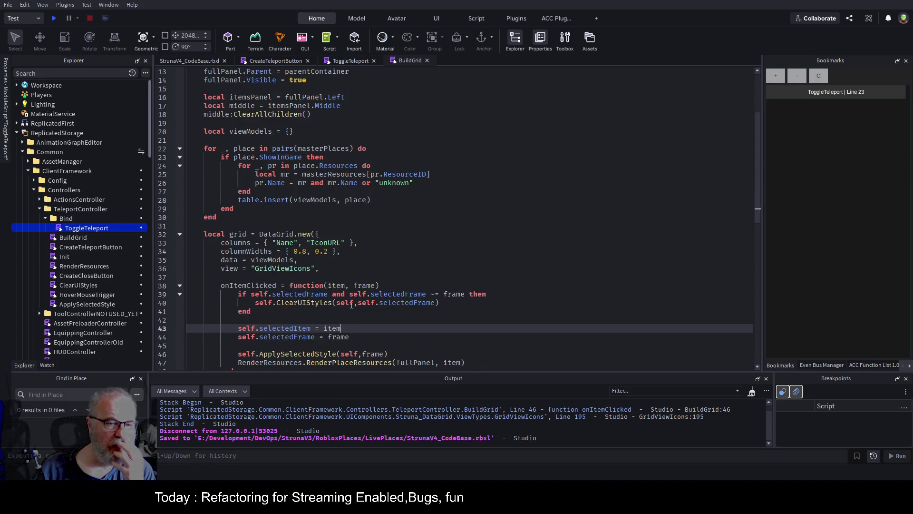
{"action": "double_click", "coordinate": [396, 295]}
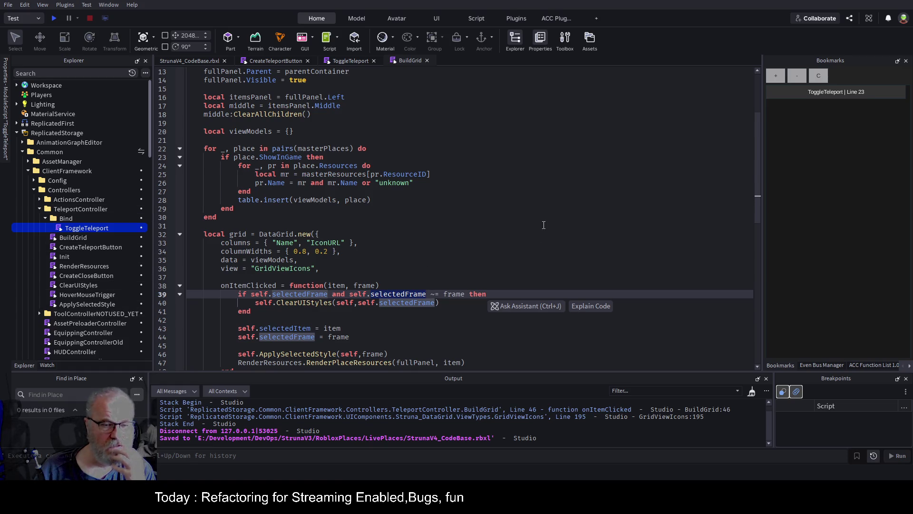
{"action": "left_click", "coordinate": [364, 207]}
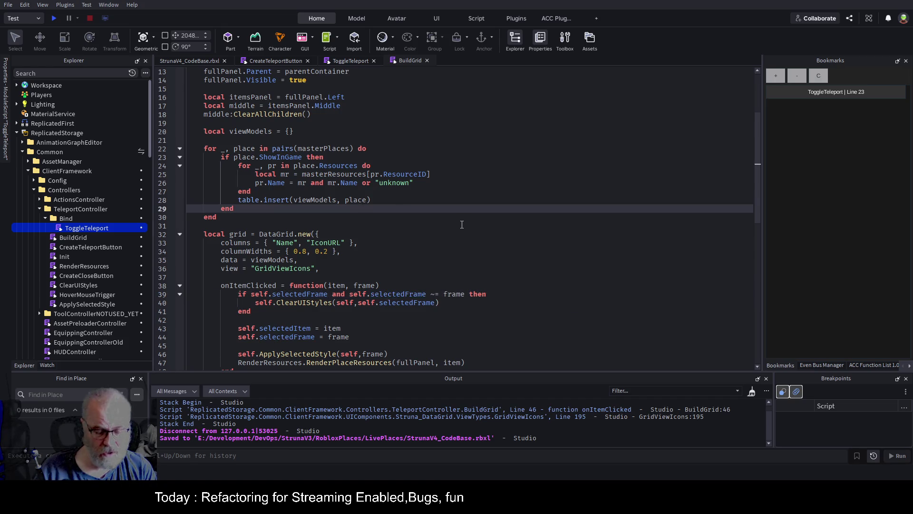
{"action": "key", "text": "ctrl+s"}
Trace the RenderResources reference, then start a playtest with F5.
{"action": "scroll", "coordinate": [428, 214], "scroll_direction": "down", "scroll_amount": 3}
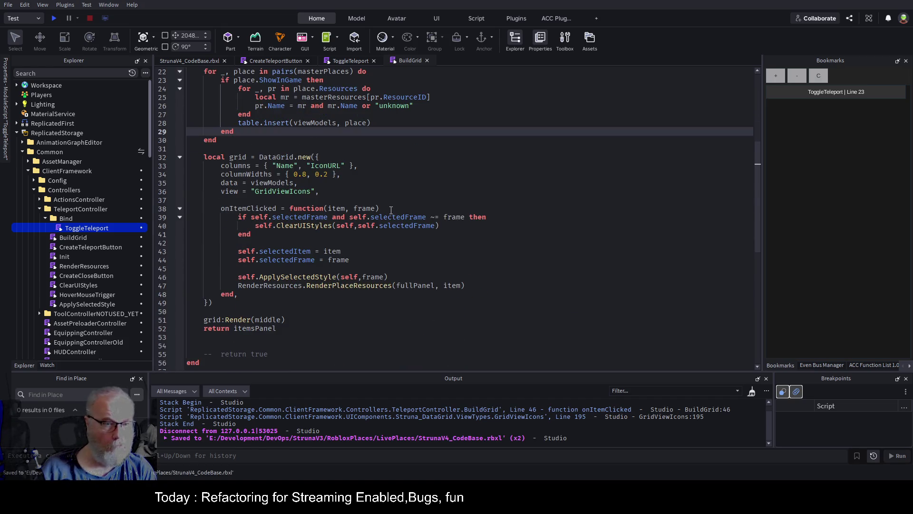
{"action": "double_click", "coordinate": [256, 285]}
{"action": "key", "text": "ctrl+c"}
{"action": "scroll", "coordinate": [509, 226], "scroll_direction": "up", "scroll_amount": 7}
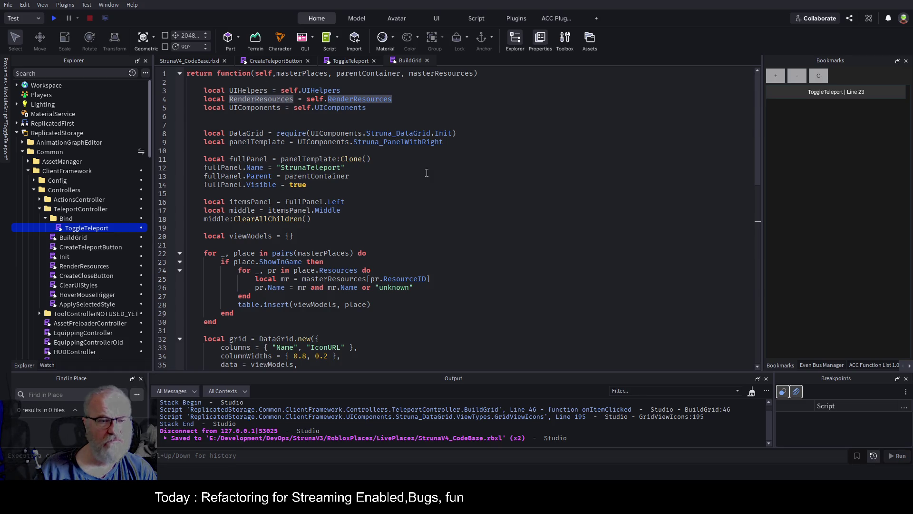
{"action": "scroll", "coordinate": [426, 173], "scroll_direction": "down", "scroll_amount": 7}
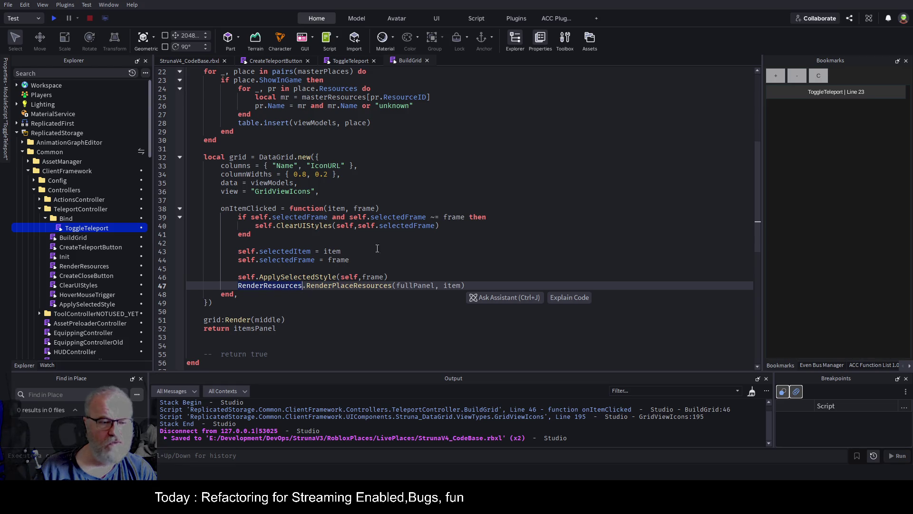
{"action": "left_click", "coordinate": [462, 232]}
{"action": "key", "text": "F5"}
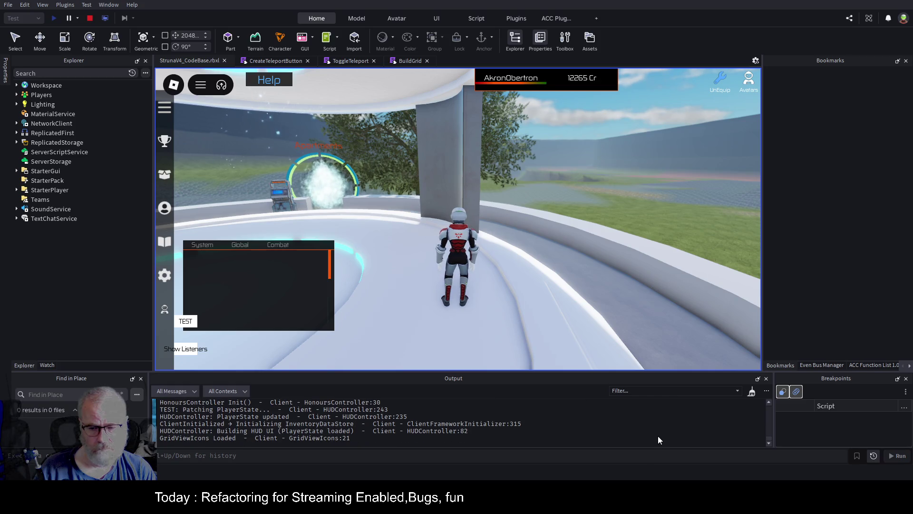
Walk to the portal, choose Central Province, and open the BuildGrid line 47 RenderPlaceResources error.
{"action": "left_click_drag", "start_coordinate": [610, 292], "coordinate": [613, 289]}
{"action": "key", "text": "w"}
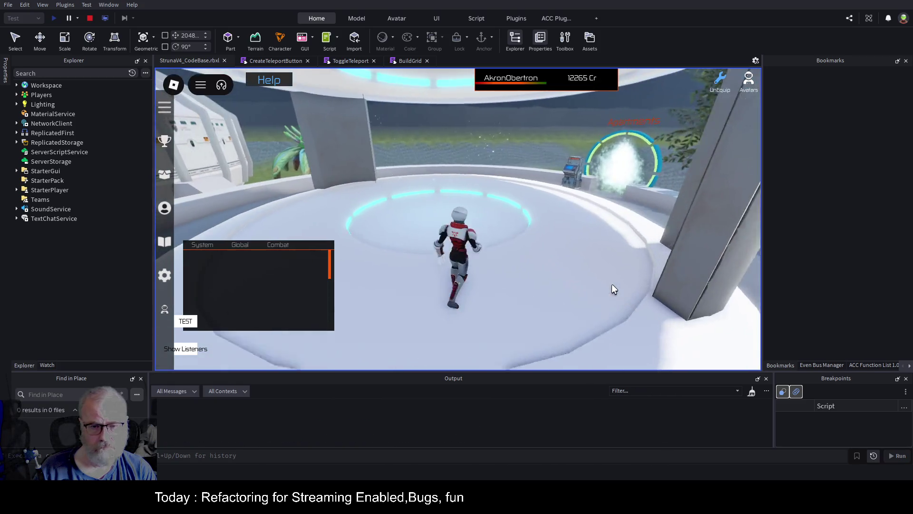
{"action": "key", "text": "e"}
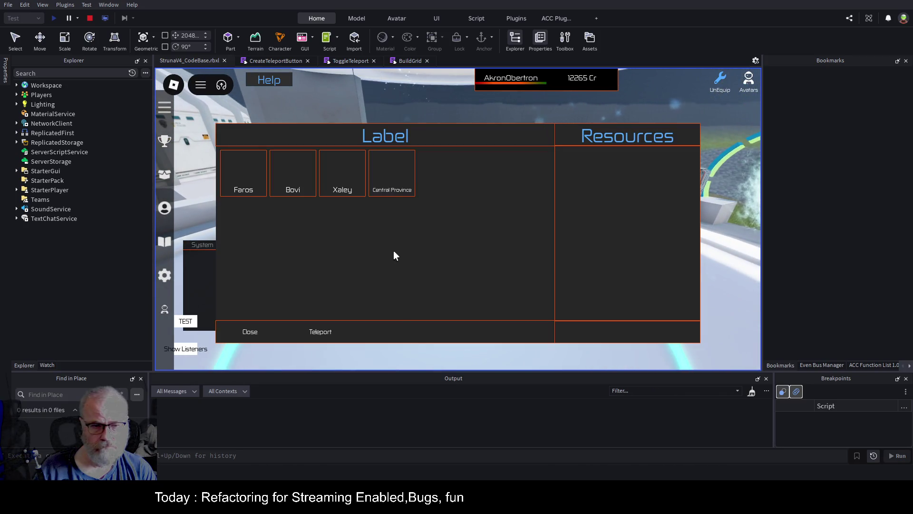
{"action": "left_click", "coordinate": [389, 184]}
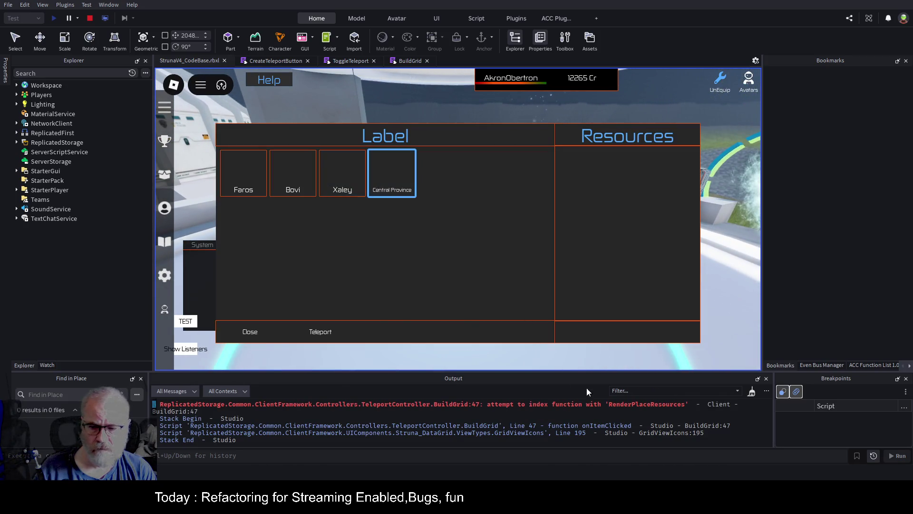
{"action": "left_click", "coordinate": [640, 405]}
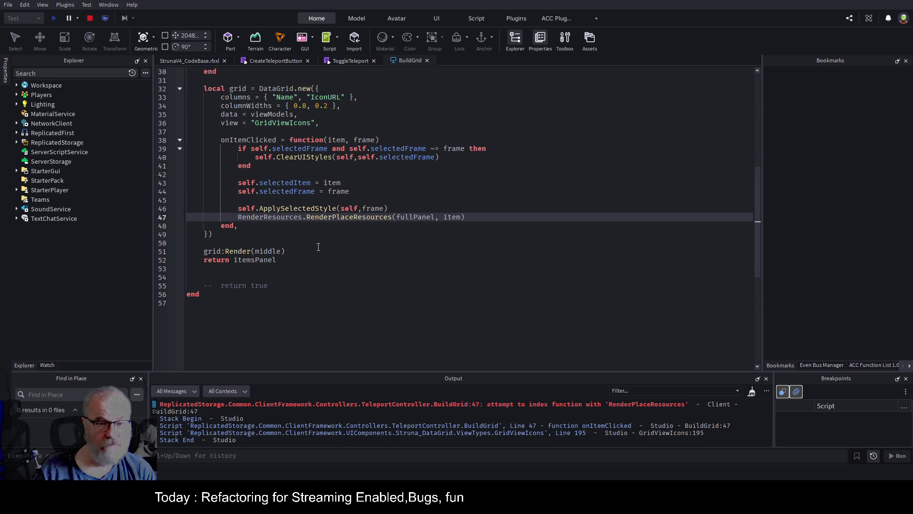
Stop the play-test, fix the line 47 RenderResources call to use self, and save.
{"action": "left_click", "coordinate": [90, 18]}
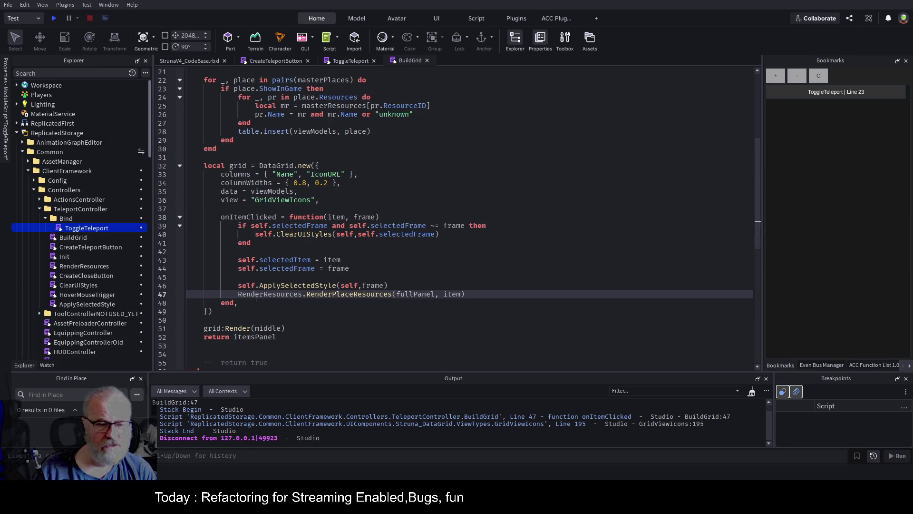
{"action": "double_click", "coordinate": [260, 294]}
{"action": "type", "text": "sele"}
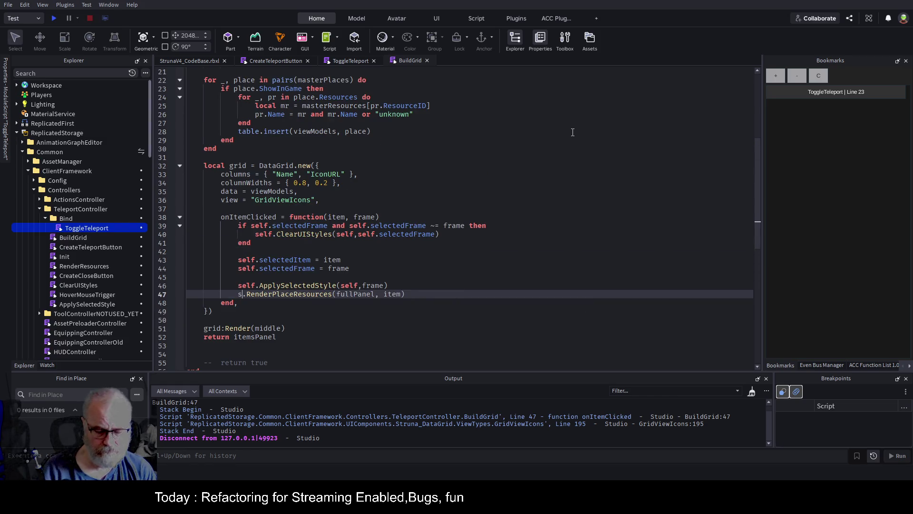
{"action": "key", "text": "BackSpace"}
{"action": "key", "text": "BackSpace"}
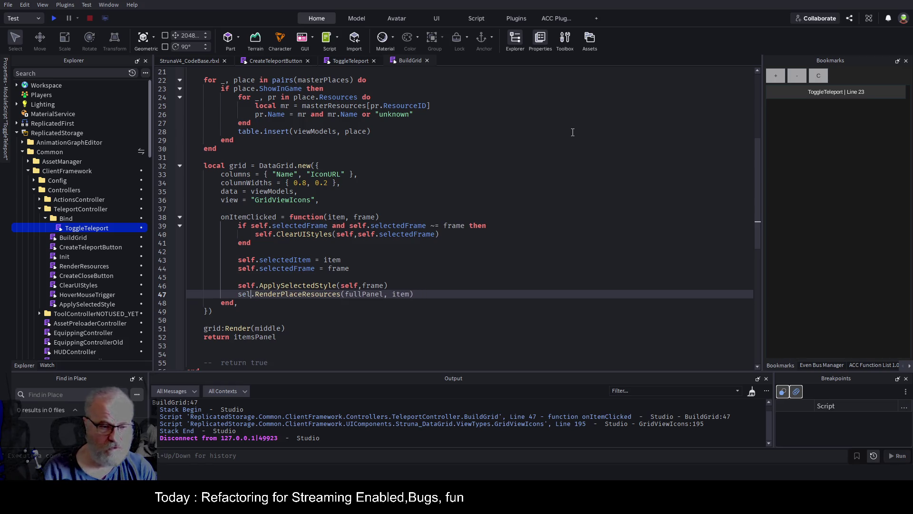
{"action": "type", "text": "lf"}
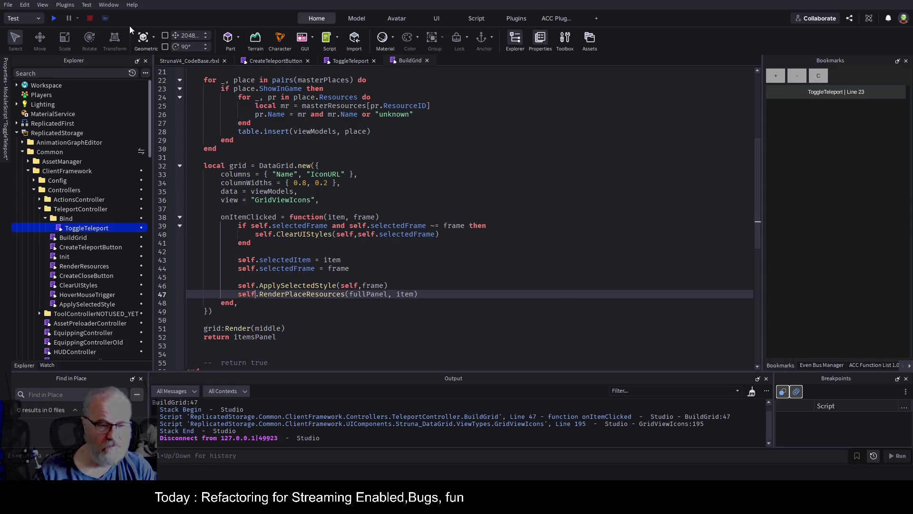
{"action": "key", "text": "ctrl+s"}
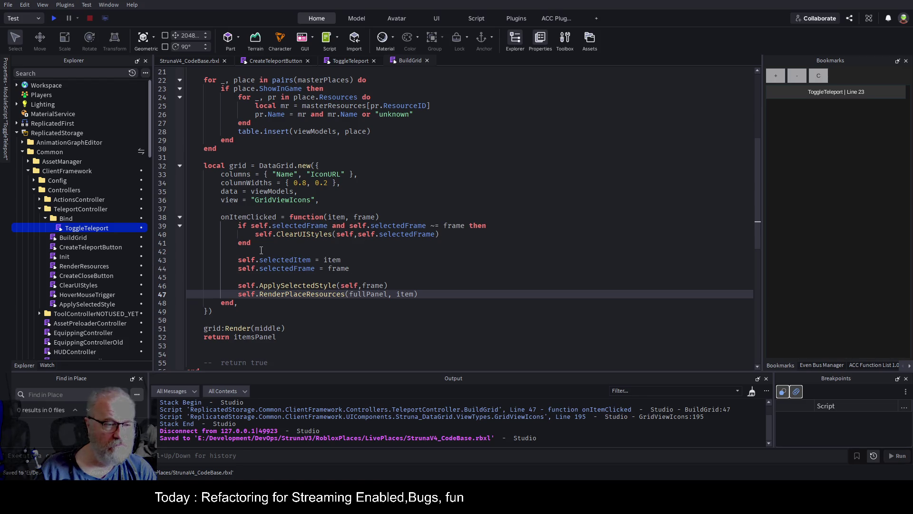
Begin renaming the RenderResources module but keep its original name, then save the place.
{"action": "left_click", "coordinate": [98, 267]}
{"action": "key", "text": "F2"}
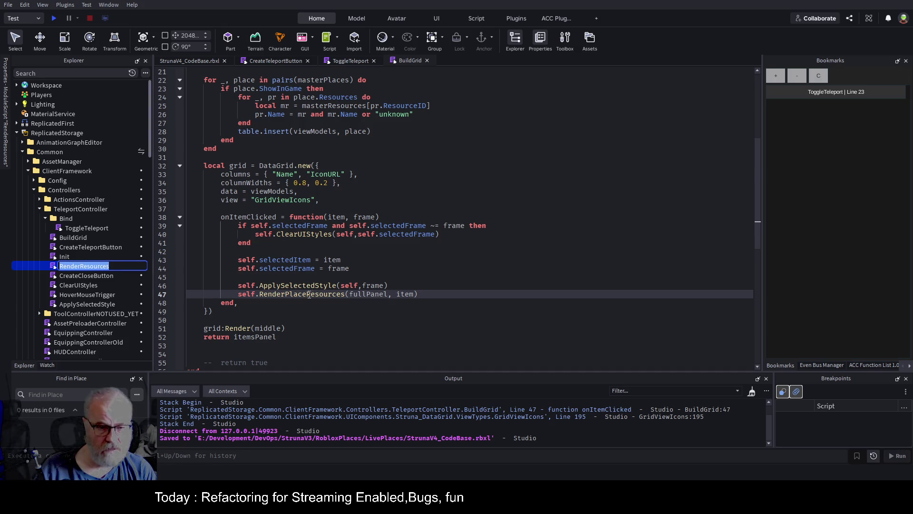
{"action": "double_click", "coordinate": [309, 294]}
{"action": "key", "text": "ctrl+v"}
{"action": "left_click", "coordinate": [376, 268]}
{"action": "key", "text": "ctrl+s"}
Merge the inner RenderPlaceResources function into the outer one, moving its parameters up, then save.
{"action": "double_click", "coordinate": [75, 265]}
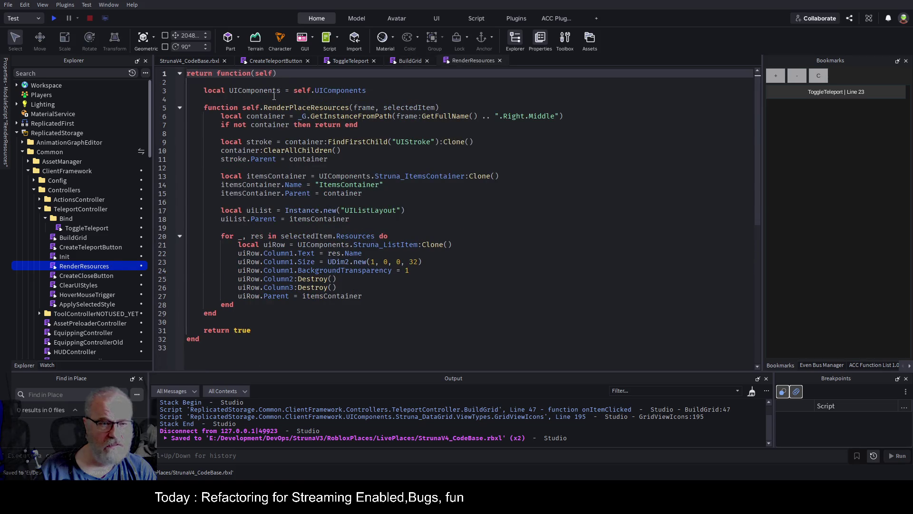
{"action": "left_click_drag", "start_coordinate": [354, 108], "coordinate": [437, 108]}
{"action": "key", "text": "ctrl+c"}
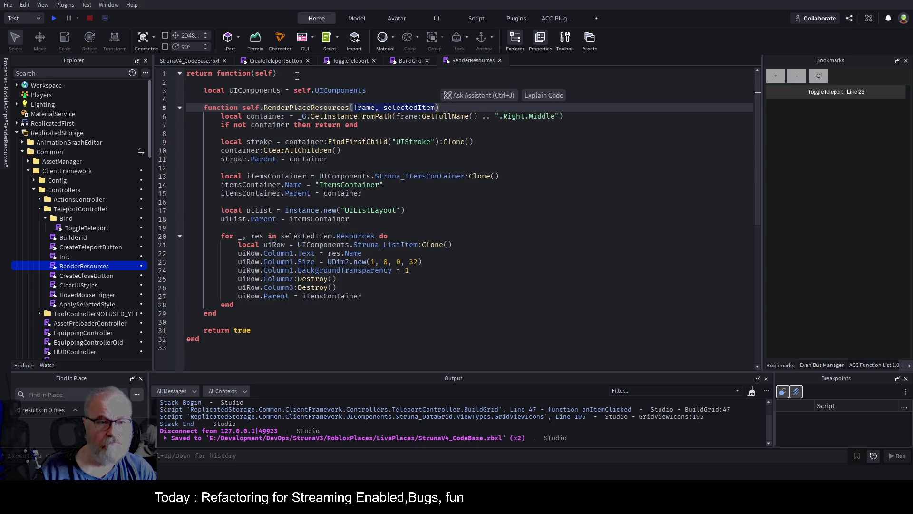
{"action": "key", "text": "Page_Up"}
{"action": "type", "text": ","}
{"action": "key", "text": "ctrl+v"}
{"action": "key", "text": "Down"}
{"action": "key", "text": "Down"}
{"action": "key", "text": "Down"}
{"action": "key", "text": "Down"}
{"action": "key", "text": "shift+End"}
{"action": "key", "text": "Delete"}
{"action": "key", "text": "Down"}
{"action": "key", "text": "Down"}
{"action": "key", "text": "Down"}
{"action": "key", "text": "Down"}
{"action": "key", "text": "Down"}
{"action": "key", "text": "Down"}
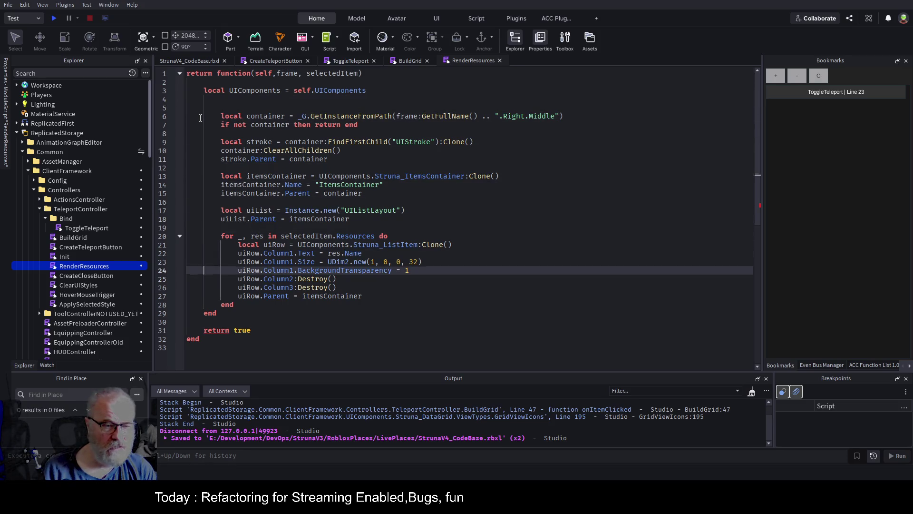
{"action": "key", "text": "End"}
{"action": "key", "text": "BackSpace"}
{"action": "key", "text": "BackSpace"}
{"action": "key", "text": "BackSpace"}
{"action": "key", "text": "ctrl+s"}
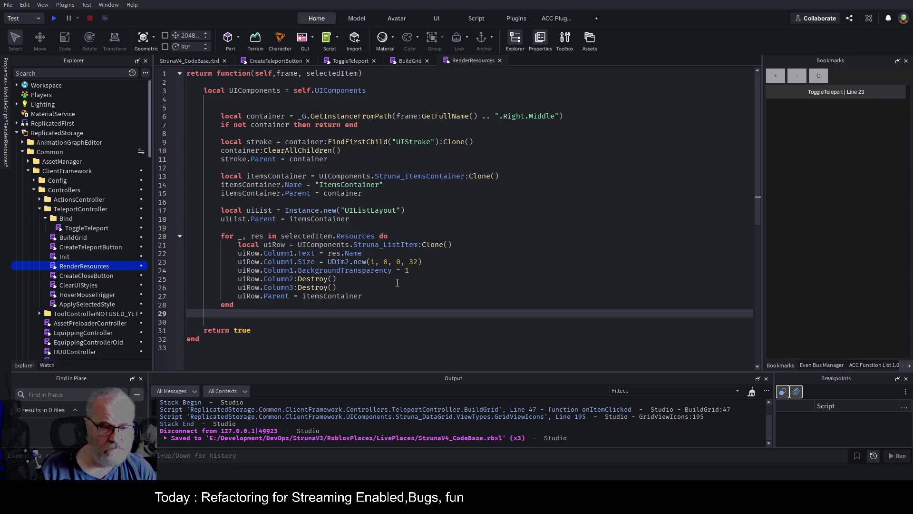
Outdent the whole RenderResources script one level and delete the blank line after line 4.
{"action": "key", "text": "ctrl+a"}
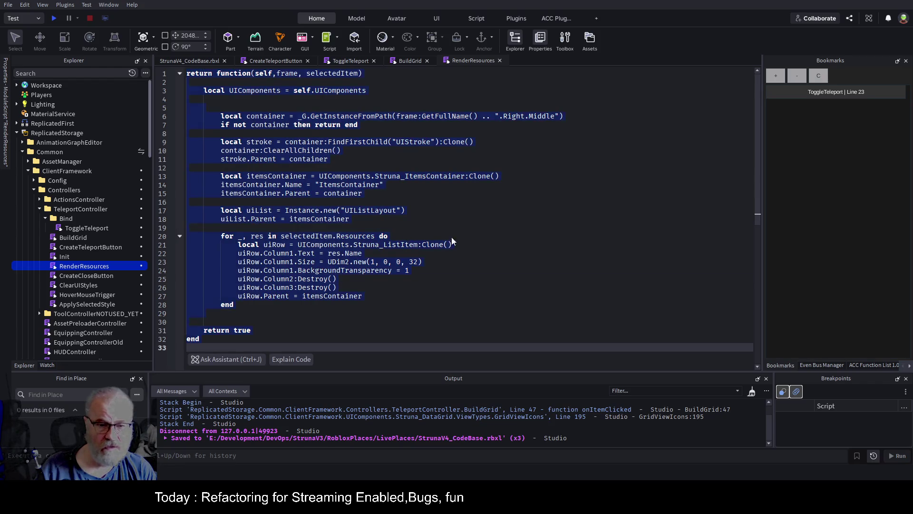
{"action": "key", "text": "shift+Tab"}
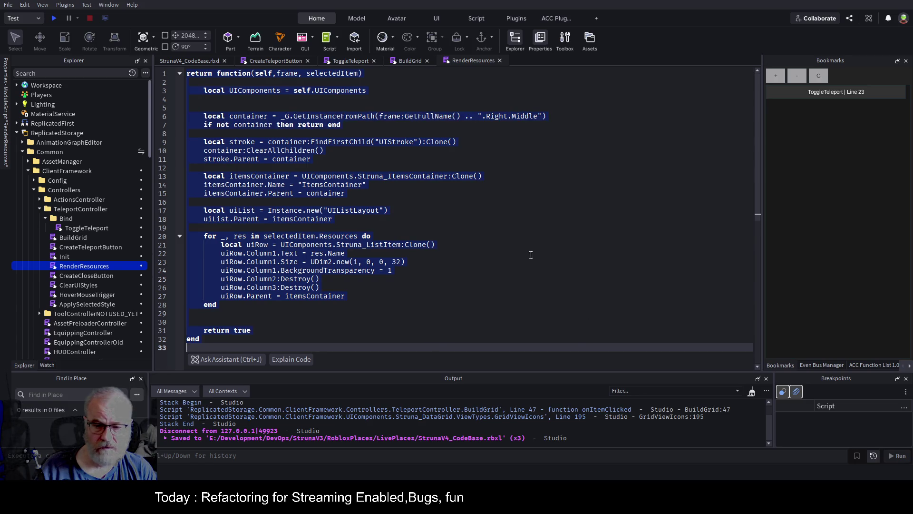
{"action": "left_click", "coordinate": [495, 211]}
{"action": "key", "text": "ctrl+s"}
{"action": "left_click", "coordinate": [381, 97]}
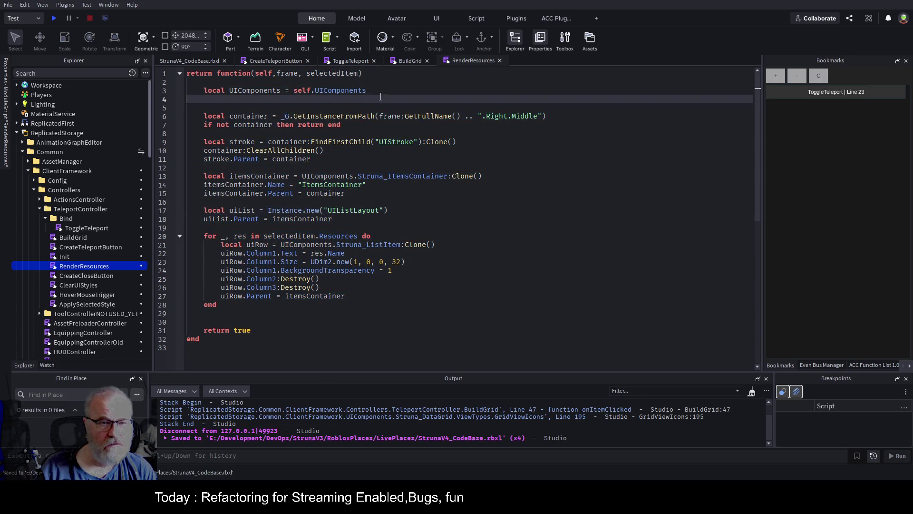
{"action": "key", "text": "Delete"}
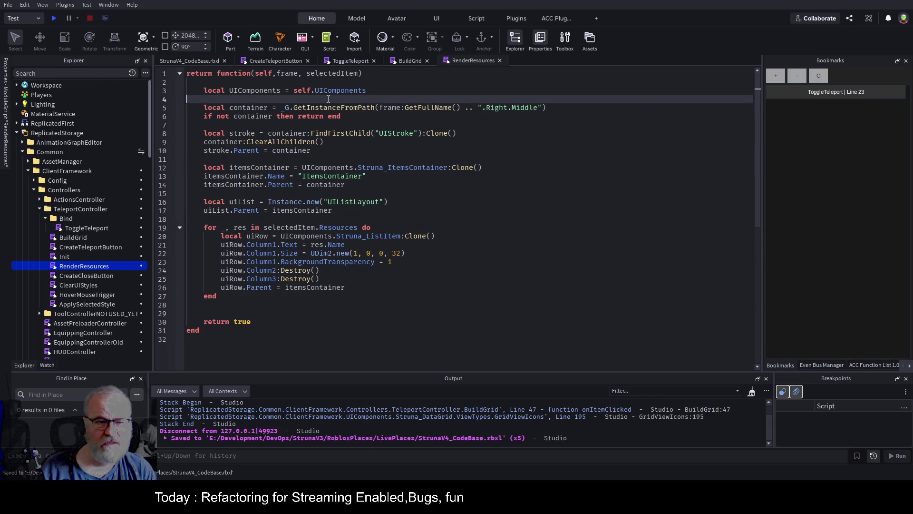
{"action": "left_click", "coordinate": [508, 175]}
{"action": "key", "text": "ctrl+s"}
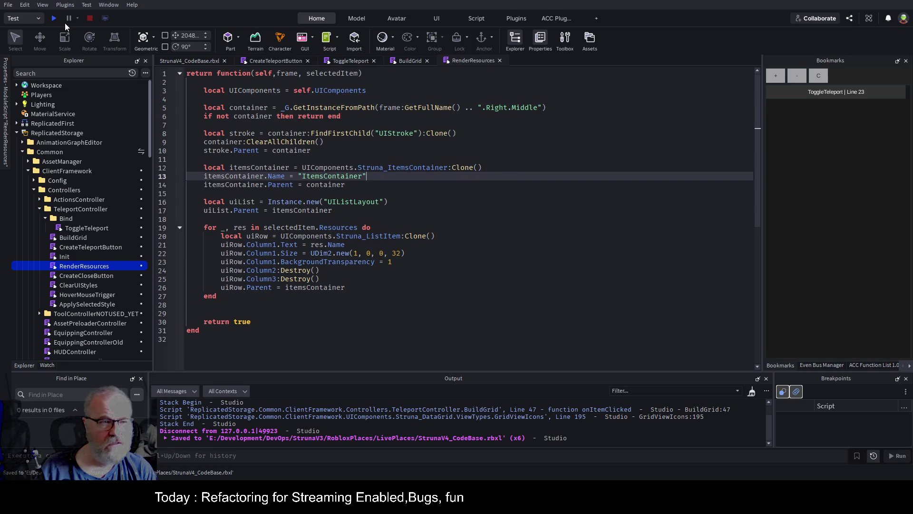
Play-test, open the teleport panel at the pad, choose Central Province, and jump to RenderResources line 3.
{"action": "left_click", "coordinate": [55, 19]}
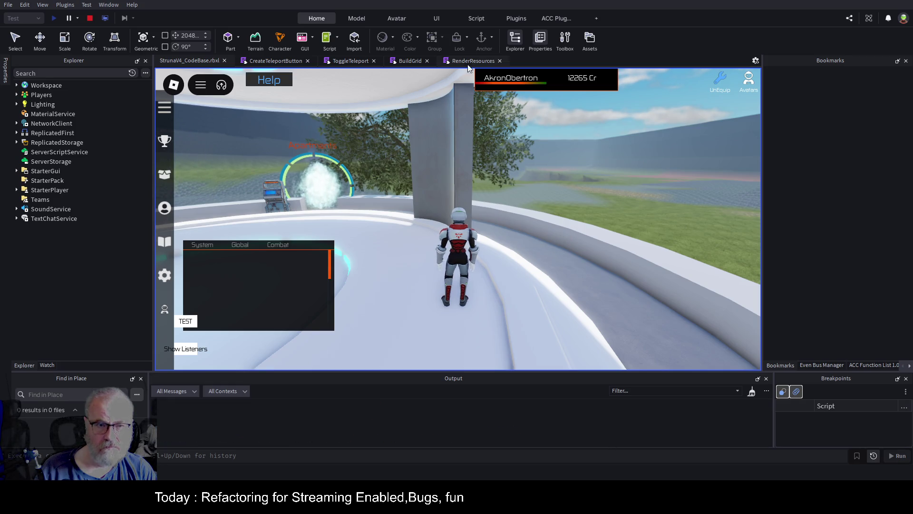
{"action": "key", "text": "w"}
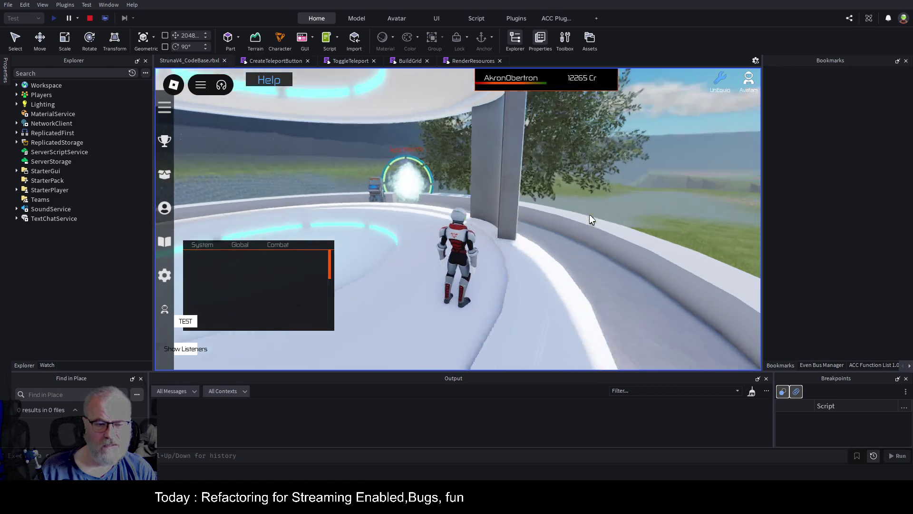
{"action": "key", "text": "e"}
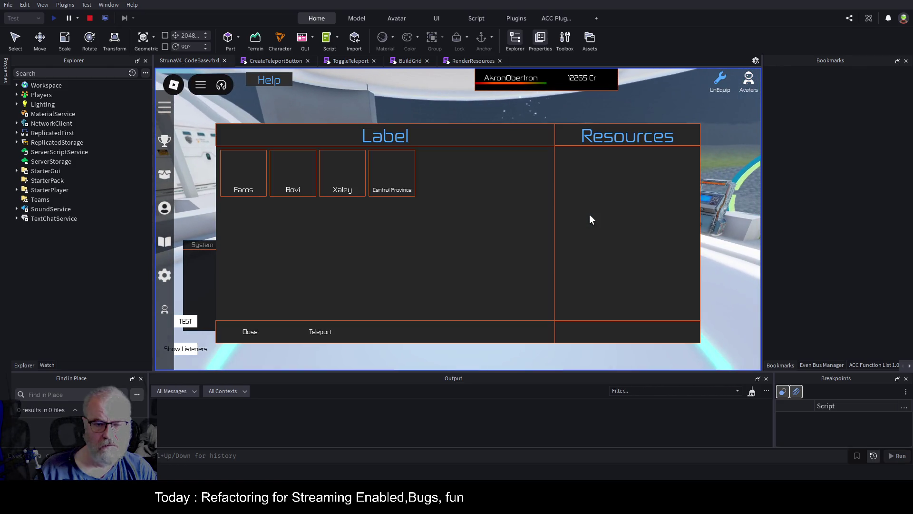
{"action": "left_click", "coordinate": [396, 184]}
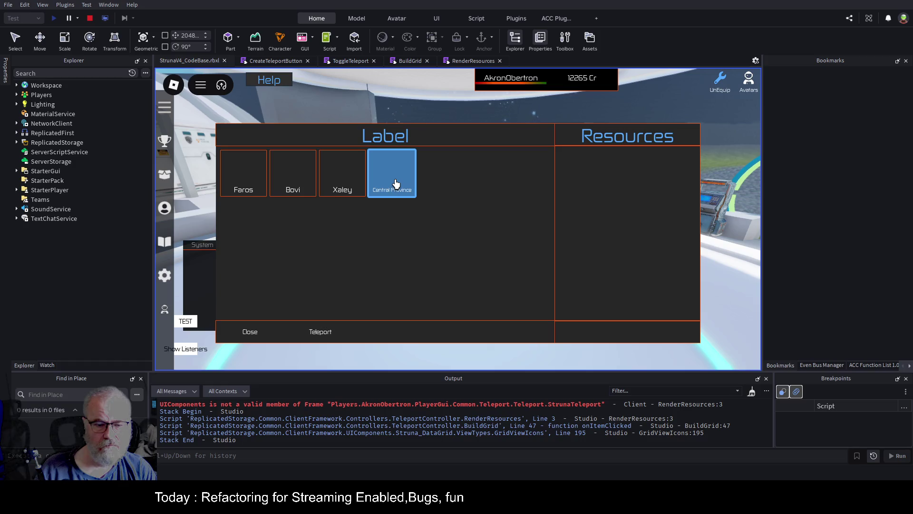
{"action": "left_click", "coordinate": [595, 405]}
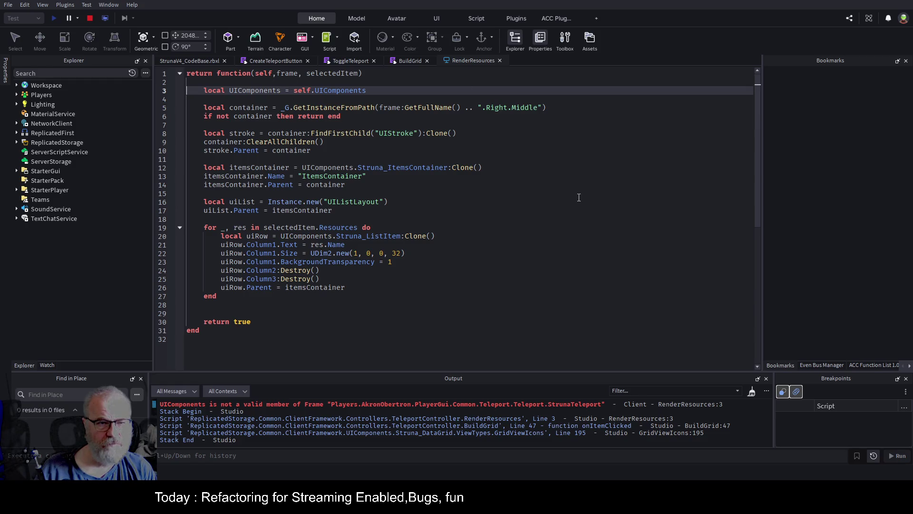
Glance at the ToggleTeleport and RenderResources scripts, then stop the play-test.
{"action": "left_click", "coordinate": [354, 62]}
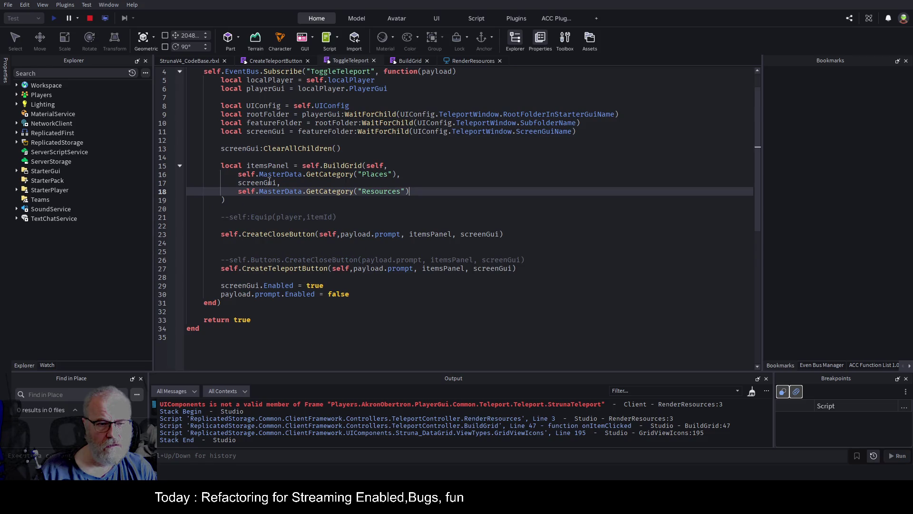
{"action": "left_click", "coordinate": [466, 61]}
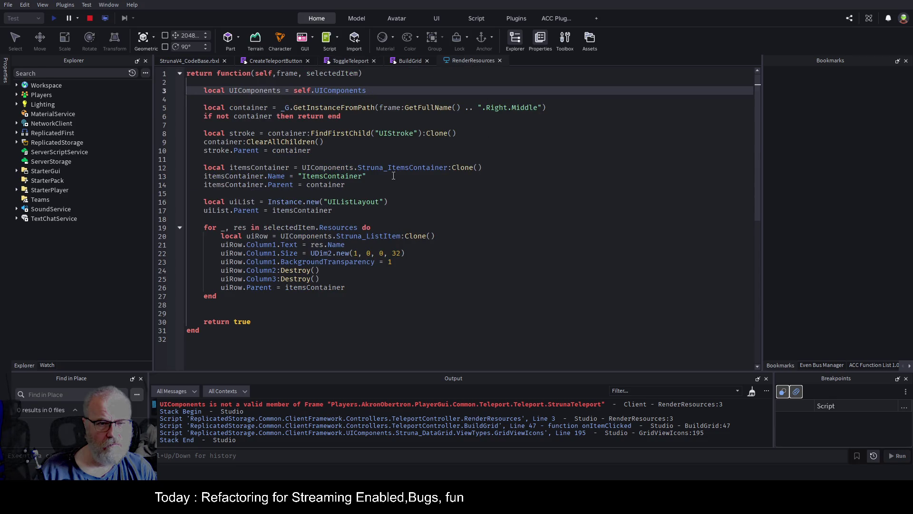
{"action": "left_click", "coordinate": [90, 21]}
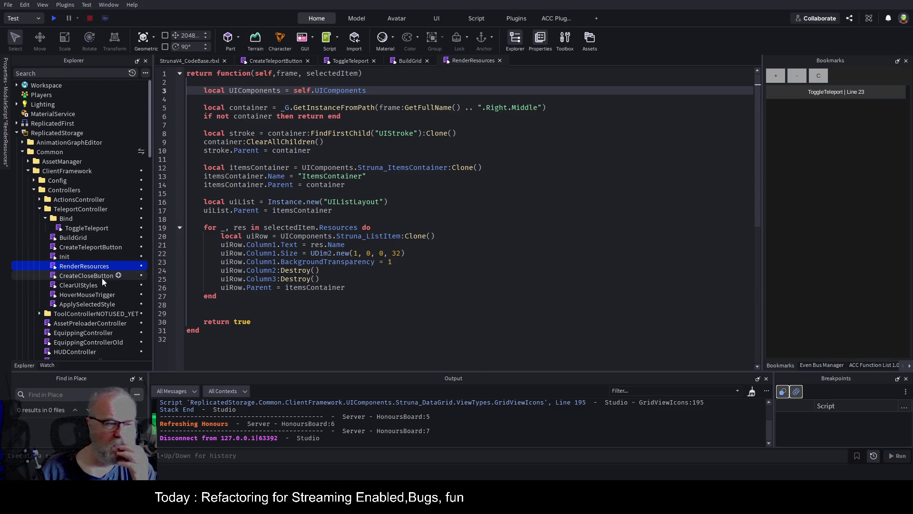
In BuildGrid, insert 'self,' before fullPanel in the line 47 RenderResources call and save.
{"action": "double_click", "coordinate": [81, 238]}
{"action": "scroll", "coordinate": [365, 159], "scroll_direction": "up", "scroll_amount": 7}
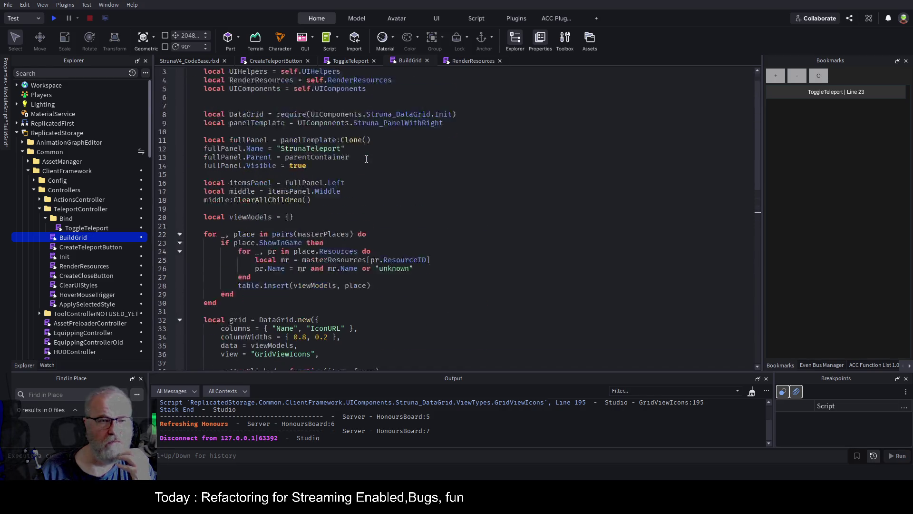
{"action": "double_click", "coordinate": [259, 109]}
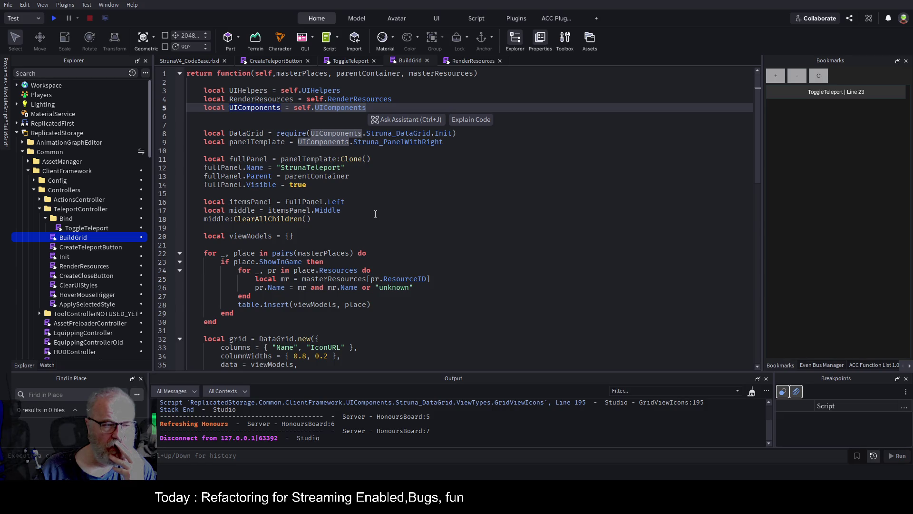
{"action": "scroll", "coordinate": [376, 214], "scroll_direction": "down", "scroll_amount": 7}
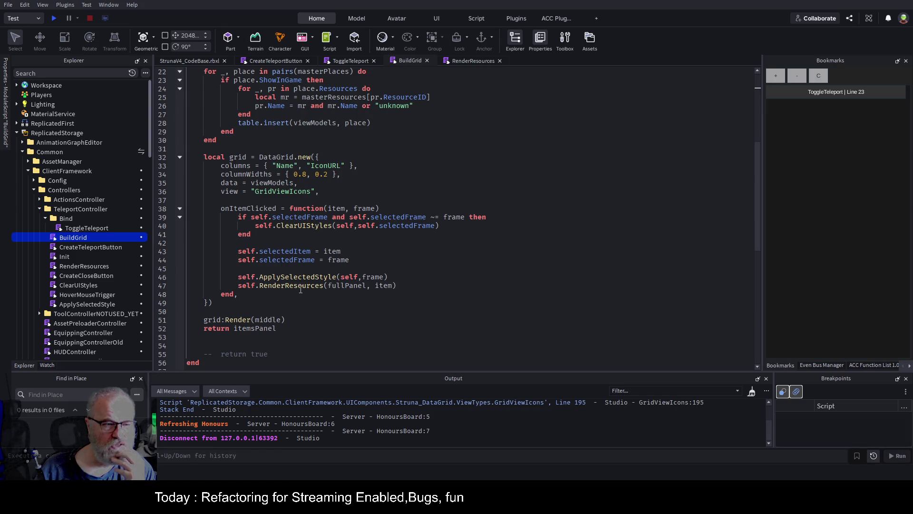
{"action": "double_click", "coordinate": [334, 286]}
{"action": "type", "text": "self,"}
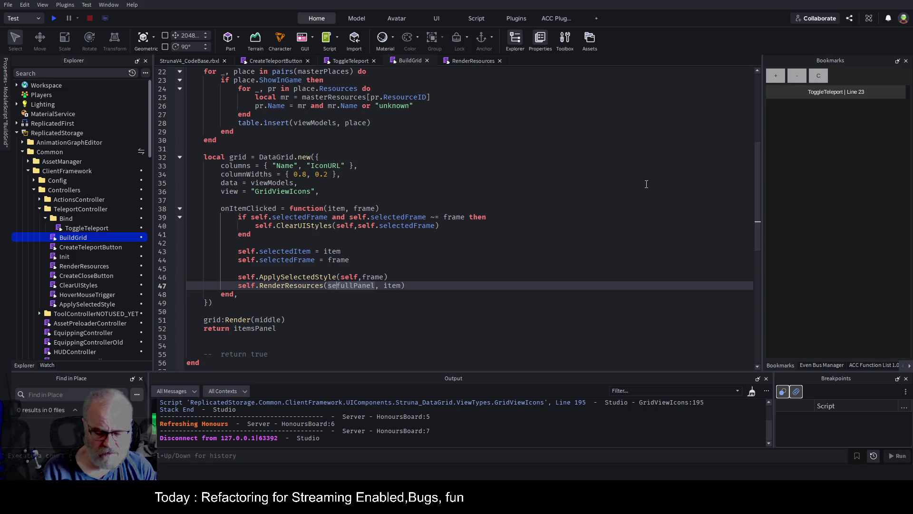
{"action": "key", "text": "ctrl+s"}
{"action": "left_click", "coordinate": [494, 222]}
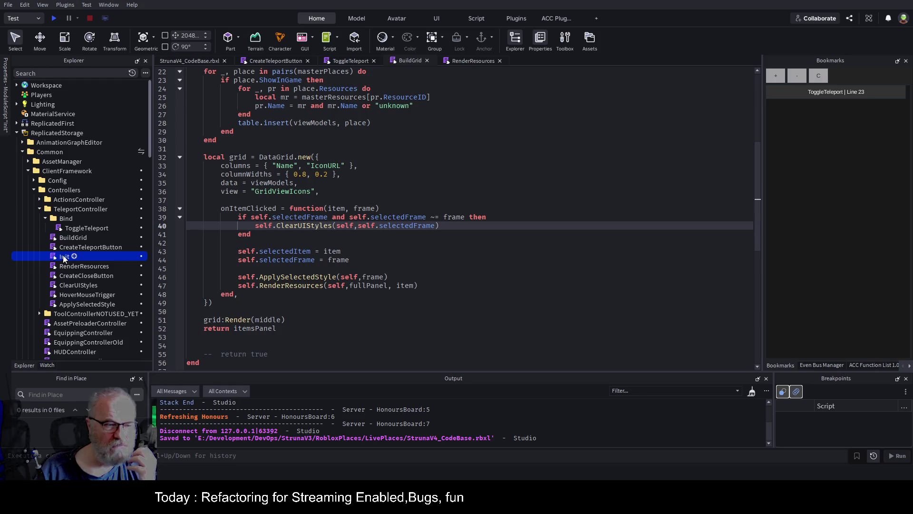
{"action": "left_click", "coordinate": [76, 267]}
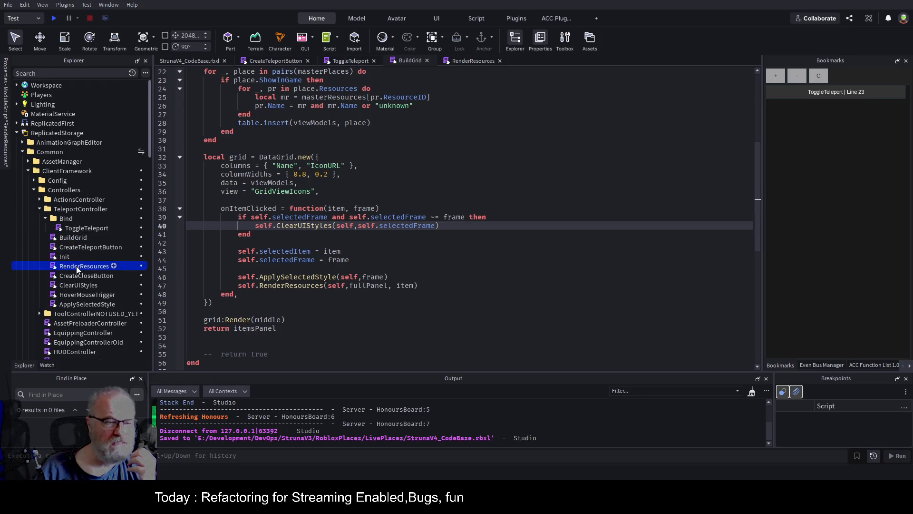
Open the Init script, review injected dependencies on lines 6–14, save, and start a new play-test.
{"action": "double_click", "coordinate": [64, 258]}
{"action": "mouse_move", "coordinate": [260, 116]}
{"action": "left_mouse_down"}
{"action": "mouse_move", "coordinate": [494, 172]}
{"action": "mouse_move", "coordinate": [471, 186]}
{"action": "left_mouse_up"}
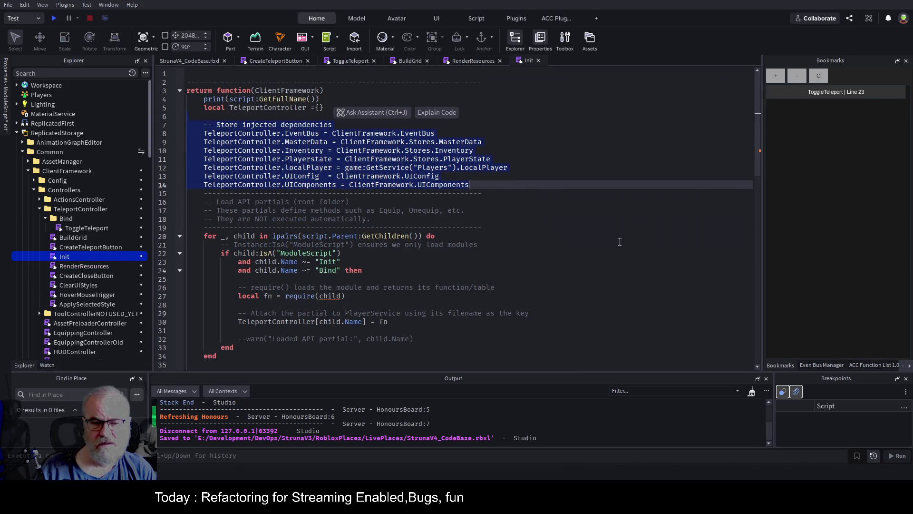
{"action": "left_click", "coordinate": [582, 237]}
{"action": "key", "text": "ctrl+s"}
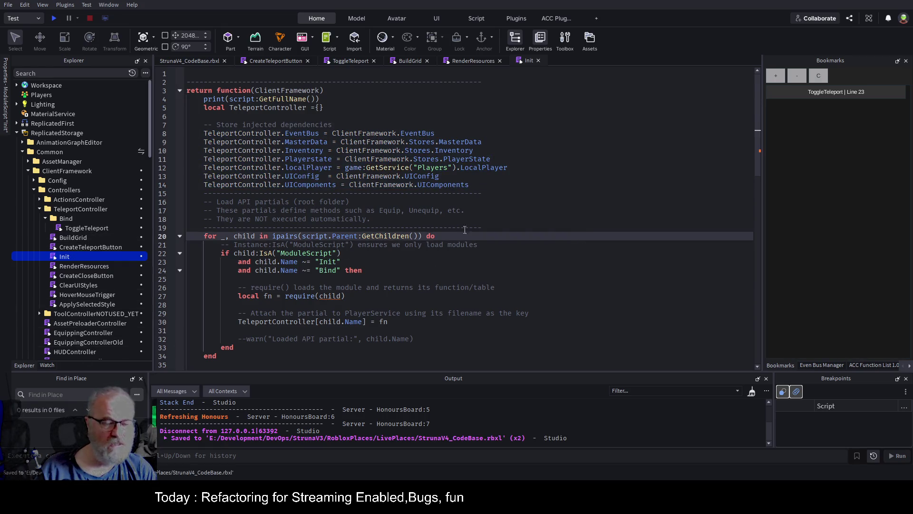
{"action": "left_click_drag", "start_coordinate": [486, 193], "coordinate": [470, 185]}
{"action": "left_click", "coordinate": [54, 18]}
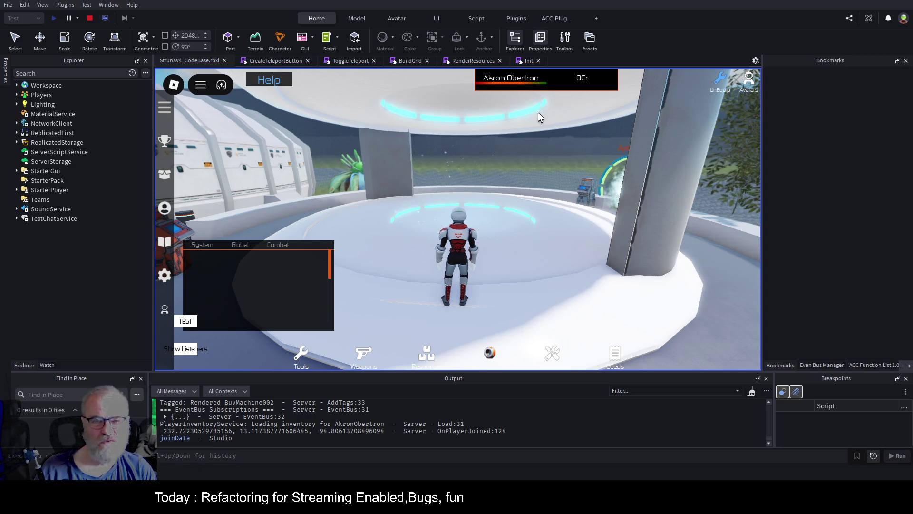
Look through the Init script again during the play-test.
{"action": "left_click", "coordinate": [523, 61]}
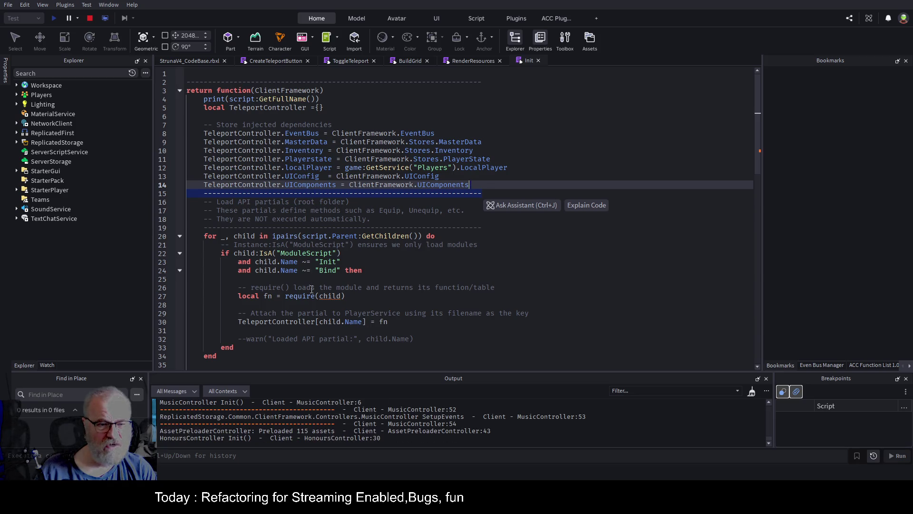
{"action": "scroll", "coordinate": [363, 185], "scroll_direction": "down", "scroll_amount": 4}
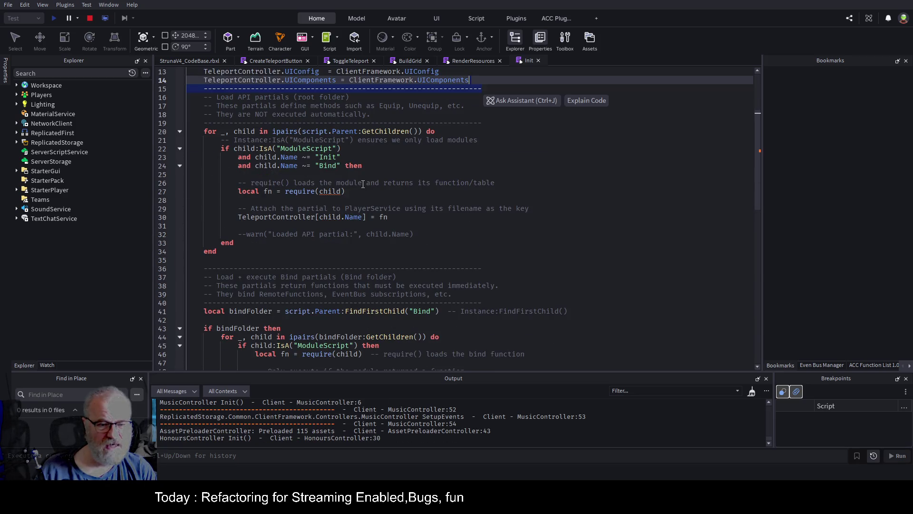
{"action": "scroll", "coordinate": [363, 184], "scroll_direction": "down", "scroll_amount": 6}
{"action": "scroll", "coordinate": [363, 184], "scroll_direction": "up", "scroll_amount": 11}
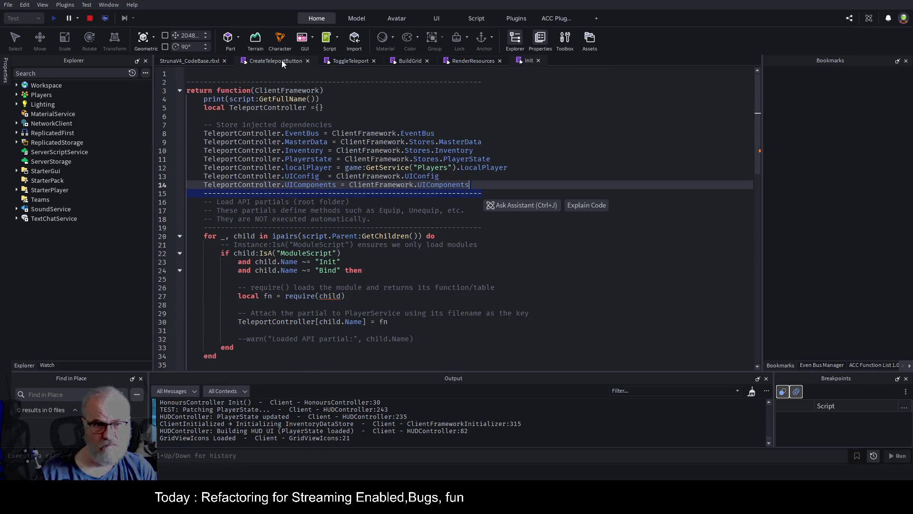
Browse Central Province, Xaley, Bovi and Faros, teleport to Xaley, and open failing line 24.
{"action": "left_click", "coordinate": [200, 62]}
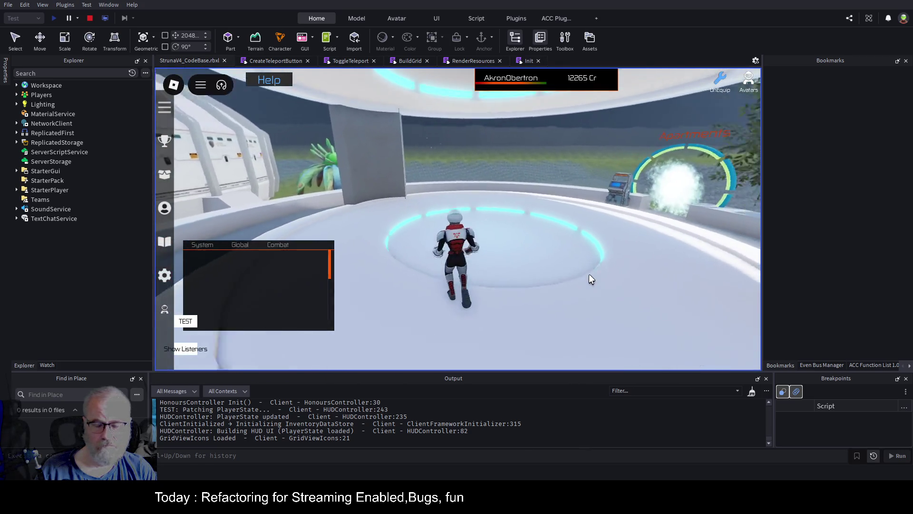
{"action": "key", "text": "e"}
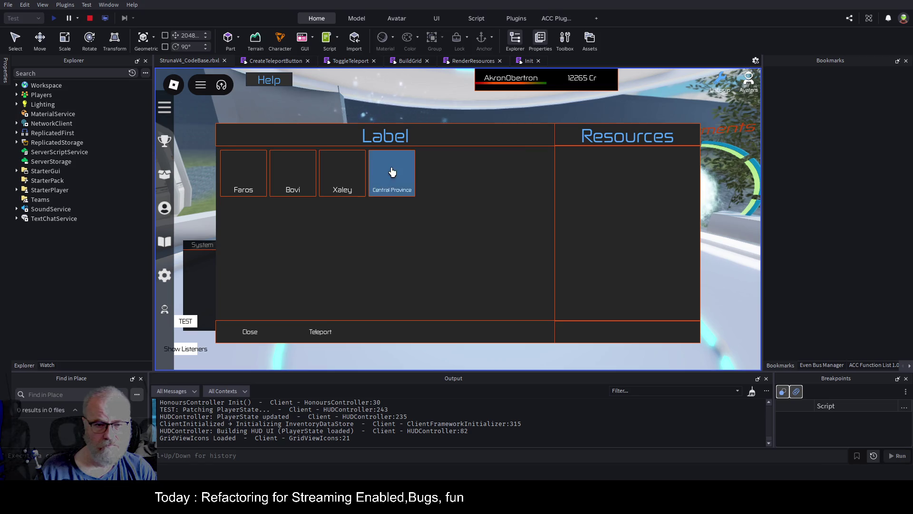
{"action": "left_click", "coordinate": [392, 172]}
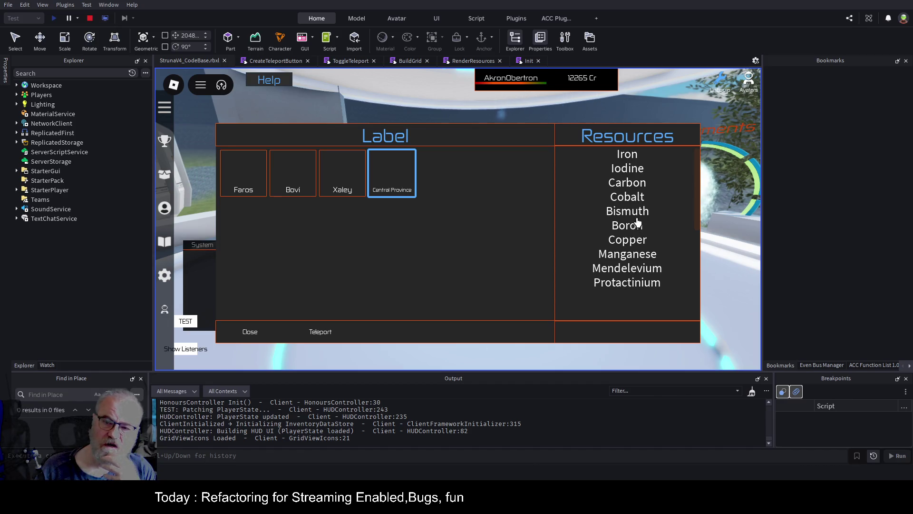
{"action": "left_click", "coordinate": [350, 186]}
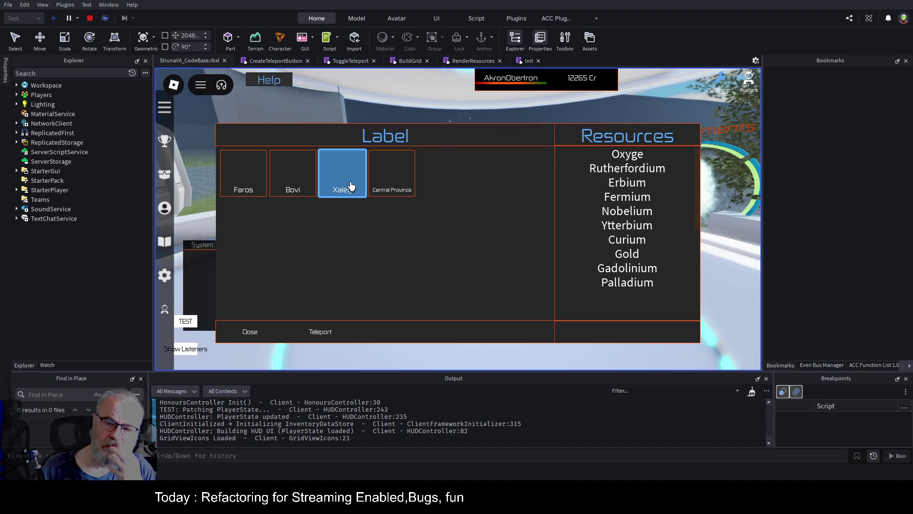
{"action": "left_click", "coordinate": [282, 183]}
{"action": "left_click", "coordinate": [255, 183]}
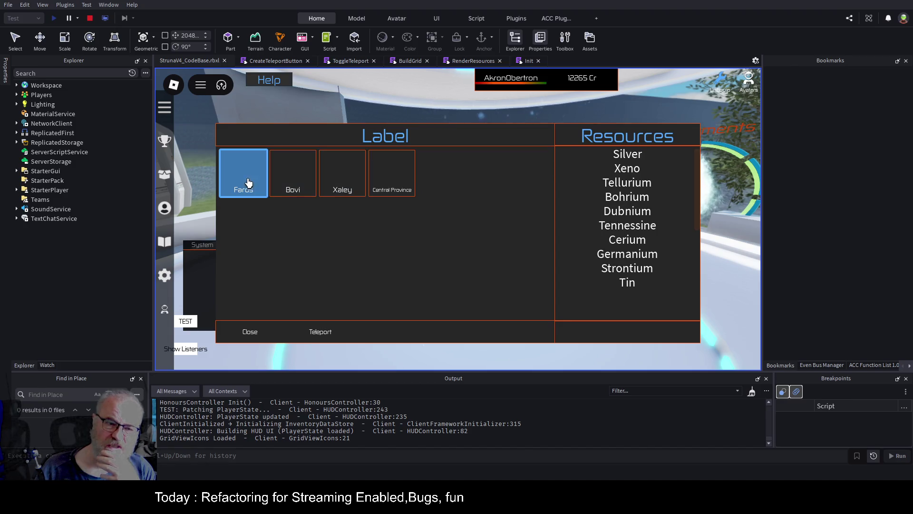
{"action": "left_click", "coordinate": [351, 171]}
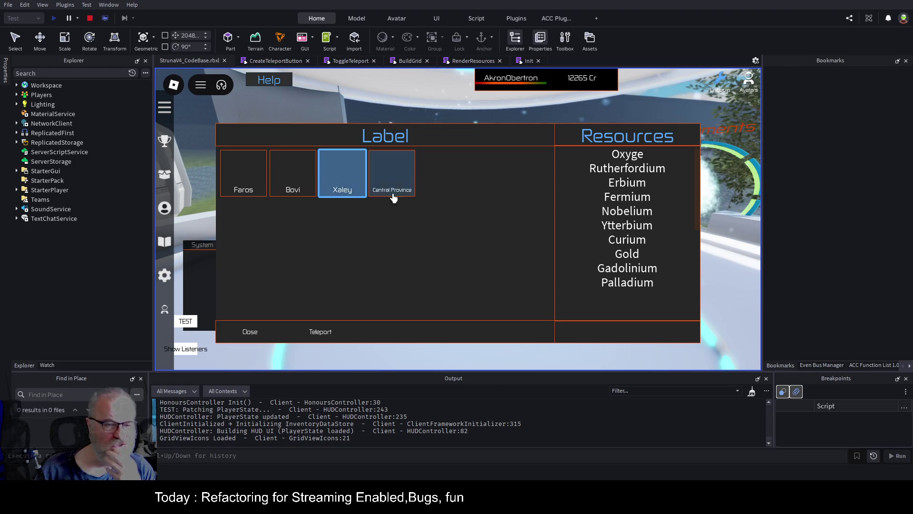
{"action": "left_click", "coordinate": [325, 337]}
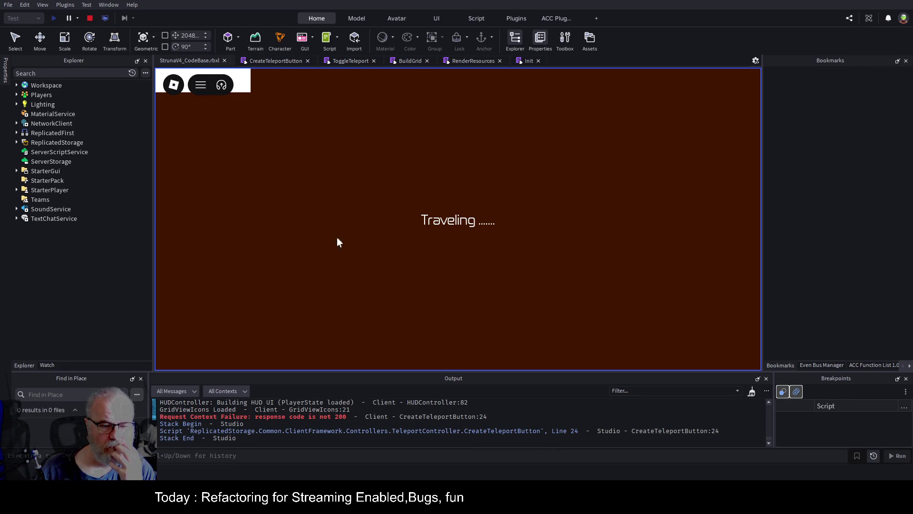
{"action": "left_click", "coordinate": [433, 417]}
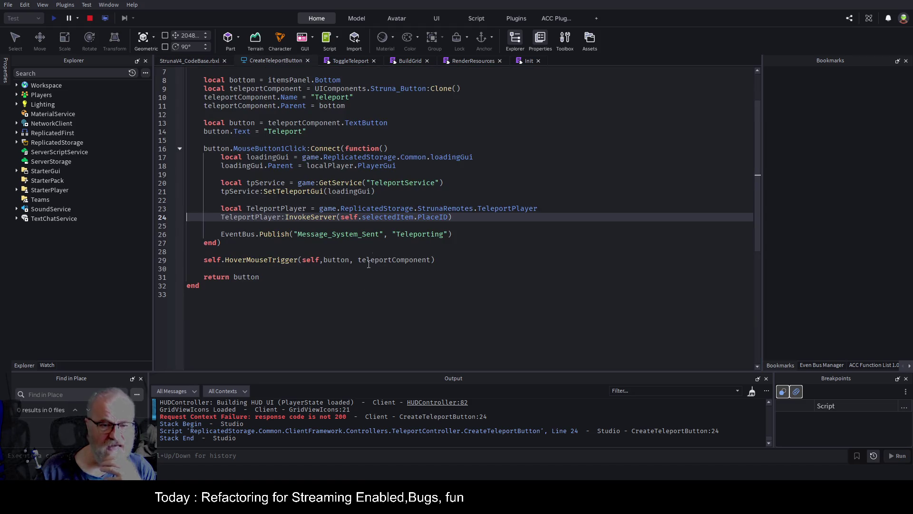
Set a breakpoint on line 24 and retry the teleport, including with Bovi chosen.
{"action": "left_click", "coordinate": [171, 219]}
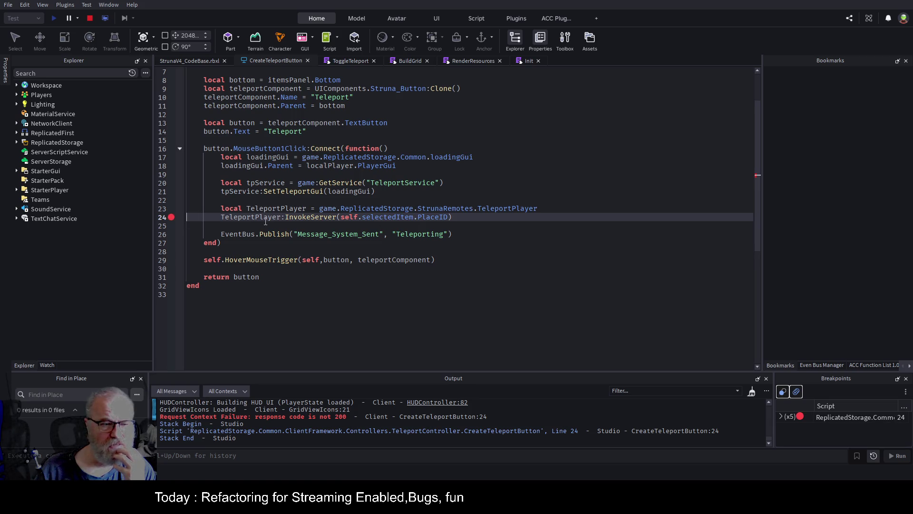
{"action": "left_click", "coordinate": [197, 60]}
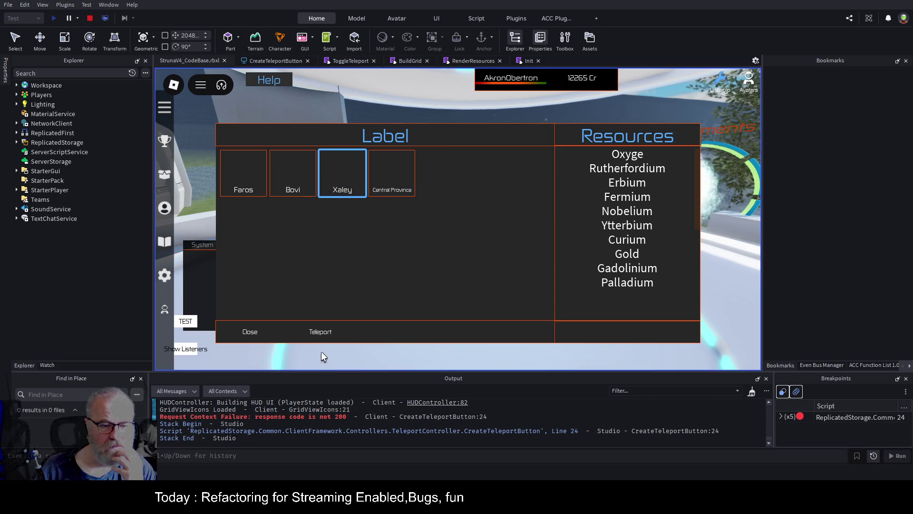
{"action": "left_click", "coordinate": [334, 333]}
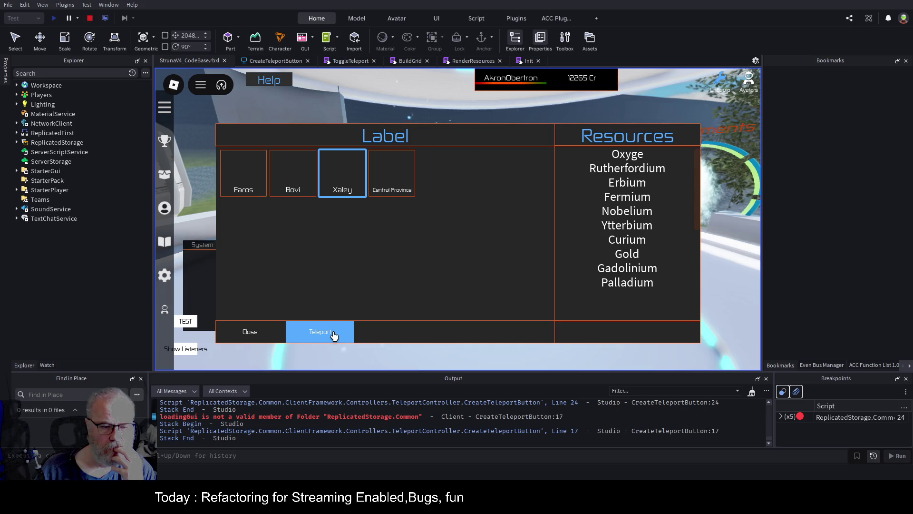
{"action": "left_click", "coordinate": [285, 193]}
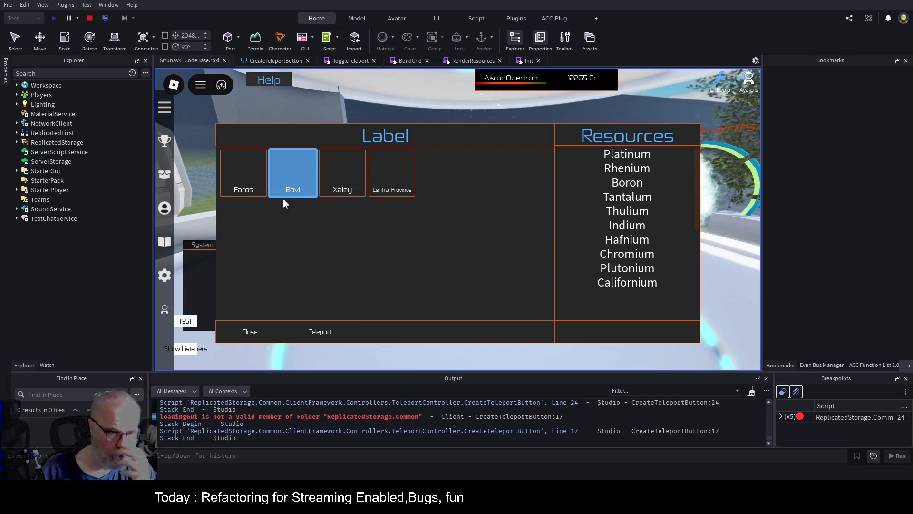
{"action": "left_click", "coordinate": [336, 336]}
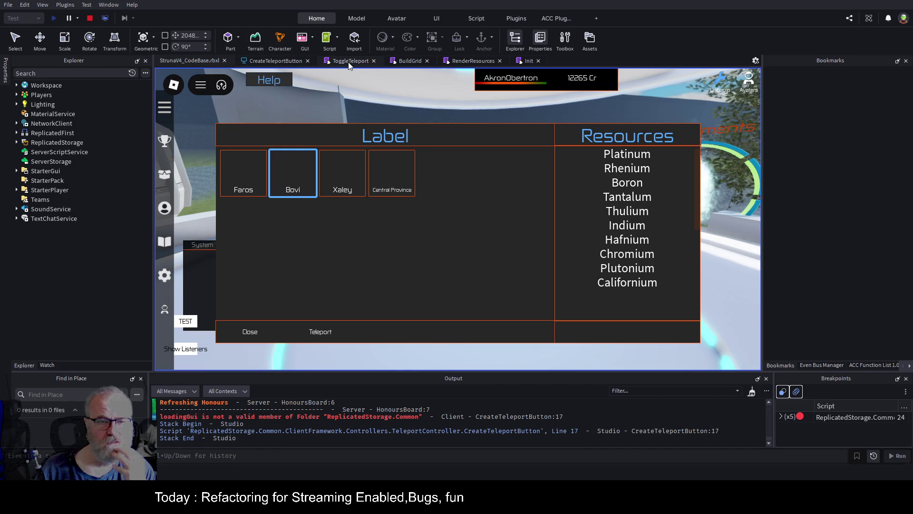
Add a breakpoint on the loadingGui line 17 of CreateTeleportButton and trigger the teleport again.
{"action": "left_click", "coordinate": [279, 61]}
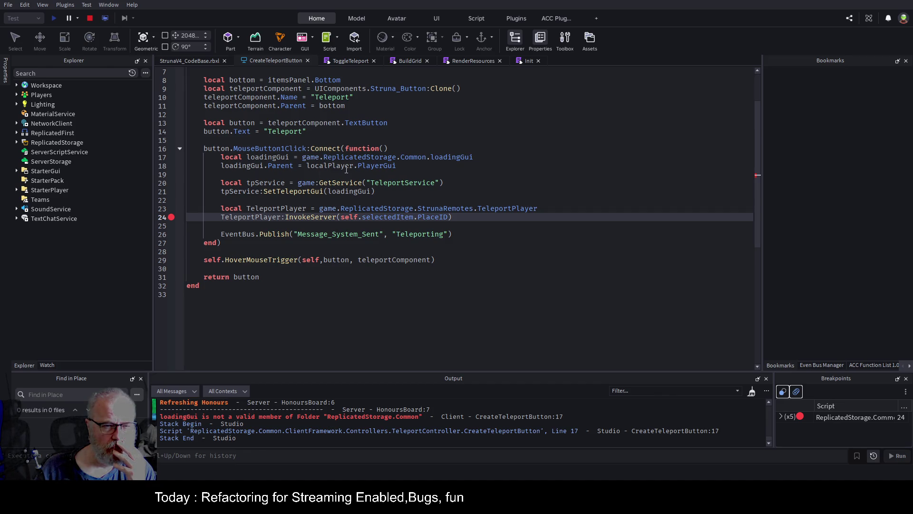
{"action": "left_click", "coordinate": [172, 158]}
{"action": "left_click", "coordinate": [175, 60]}
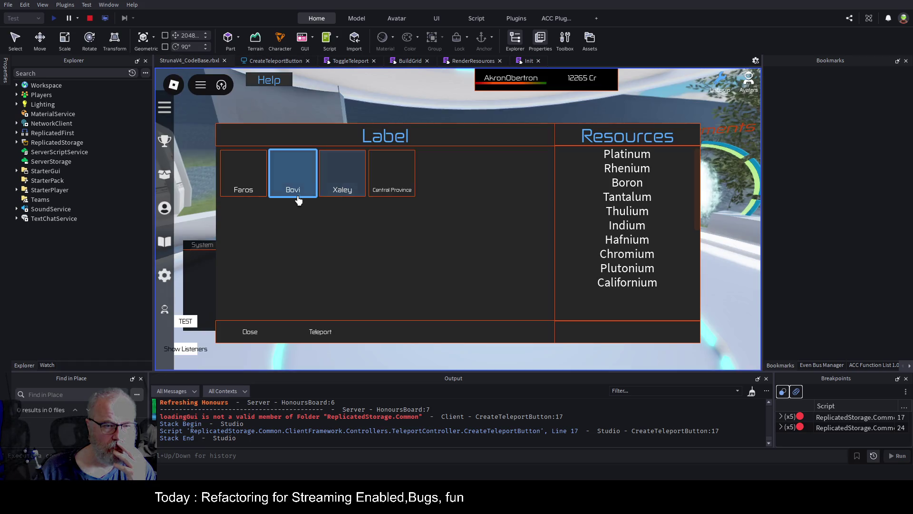
{"action": "left_click", "coordinate": [319, 331]}
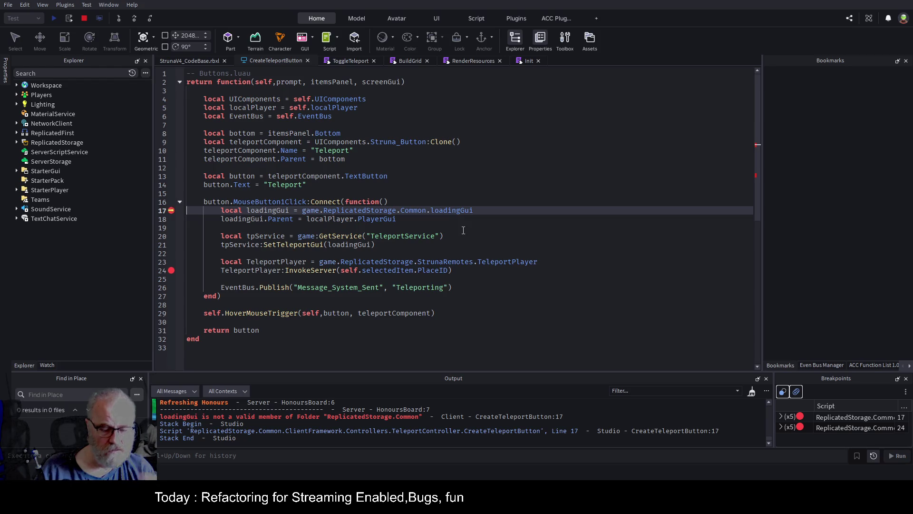
Resume, teleport with Xaley chosen to break at line 17, then select selectedItem on line 24.
{"action": "key", "text": "F5"}
{"action": "left_click", "coordinate": [204, 62]}
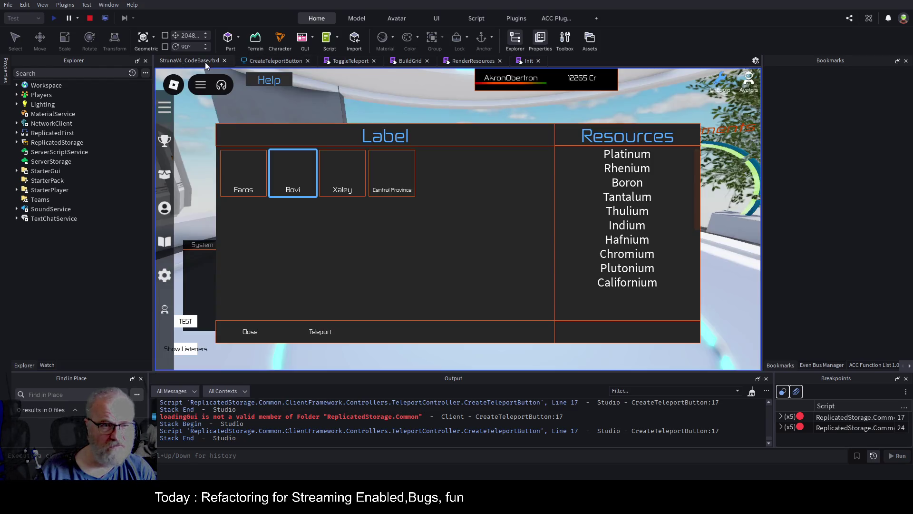
{"action": "left_click", "coordinate": [364, 179]}
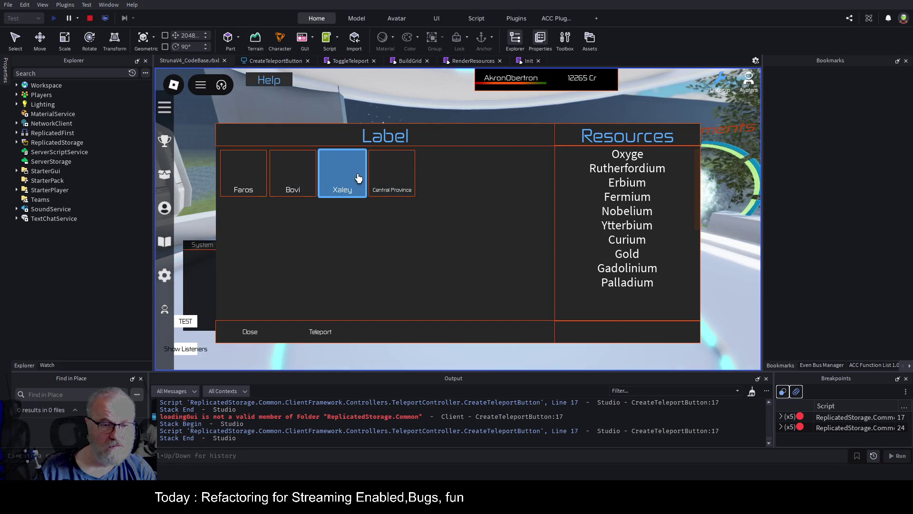
{"action": "left_click", "coordinate": [322, 335]}
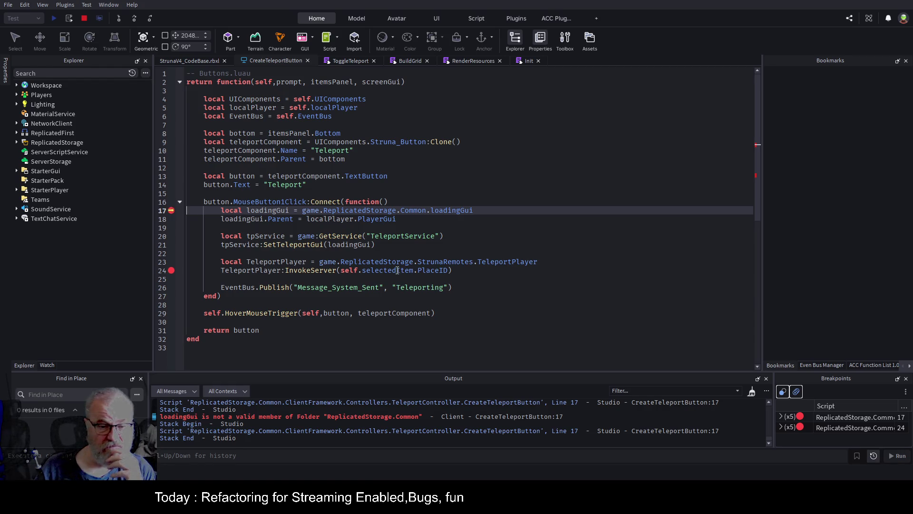
{"action": "double_click", "coordinate": [393, 270]}
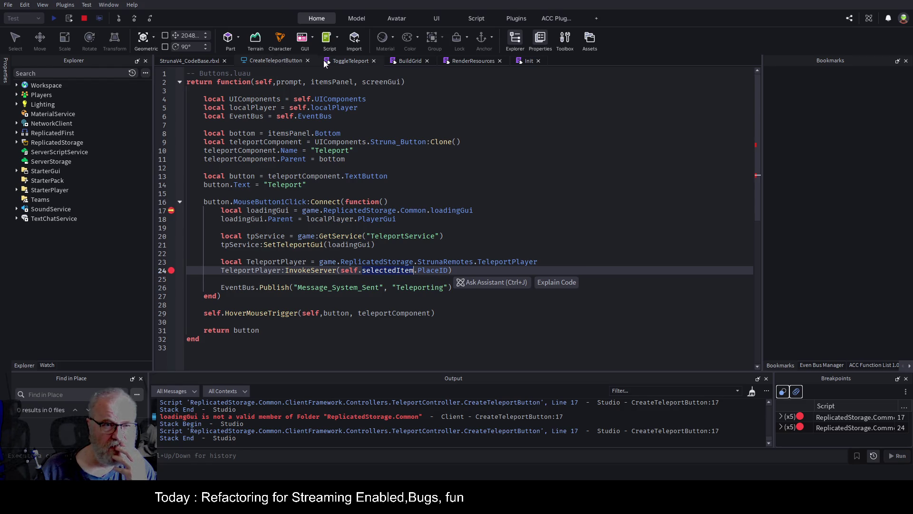
Compare the Init script with BuildGrid, inspecting the self parameter on BuildGrid line 1.
{"action": "left_click", "coordinate": [530, 61]}
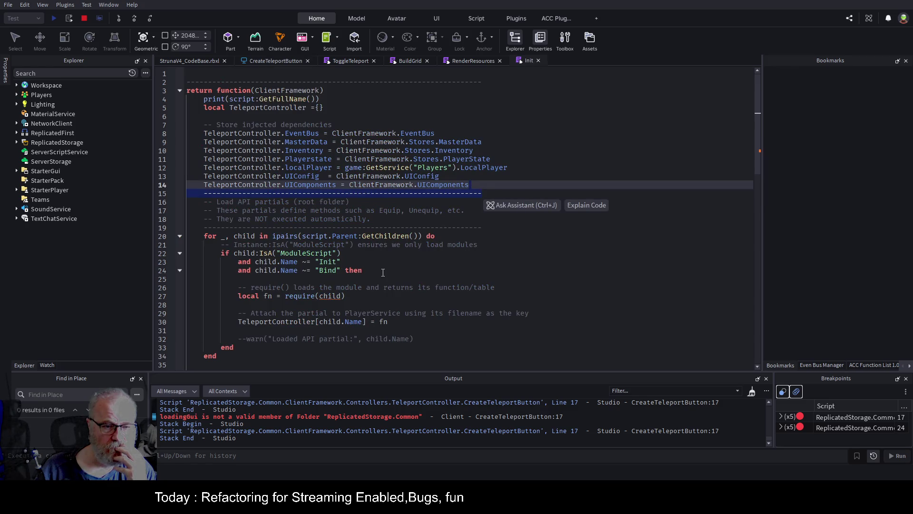
{"action": "scroll", "coordinate": [382, 272], "scroll_direction": "down", "scroll_amount": 7}
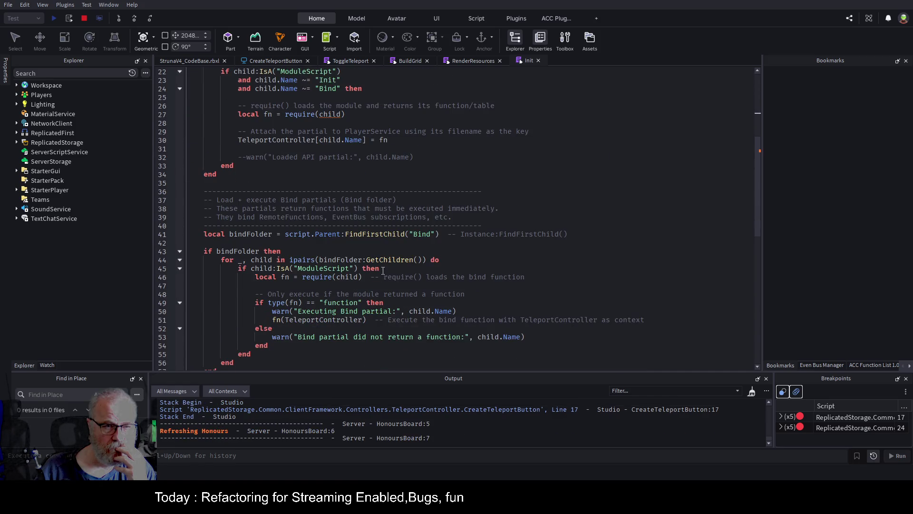
{"action": "scroll", "coordinate": [383, 272], "scroll_direction": "up", "scroll_amount": 7}
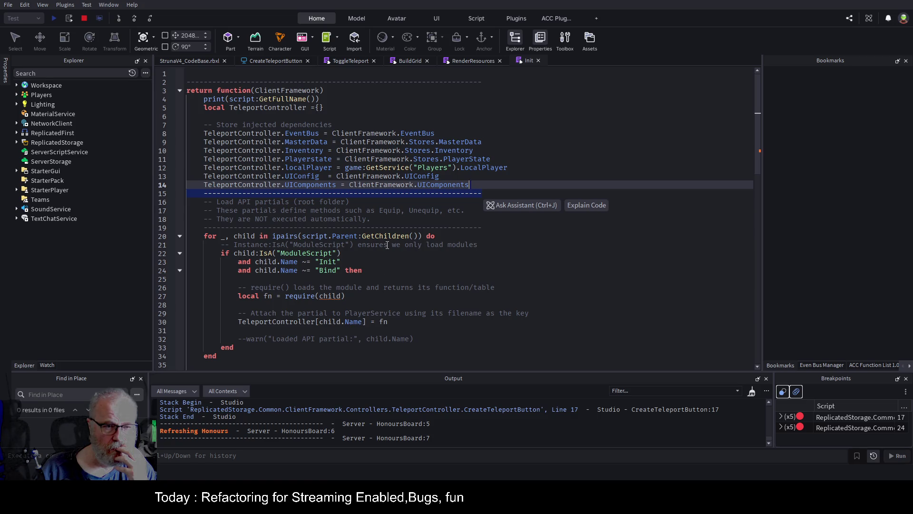
{"action": "left_click", "coordinate": [410, 61]}
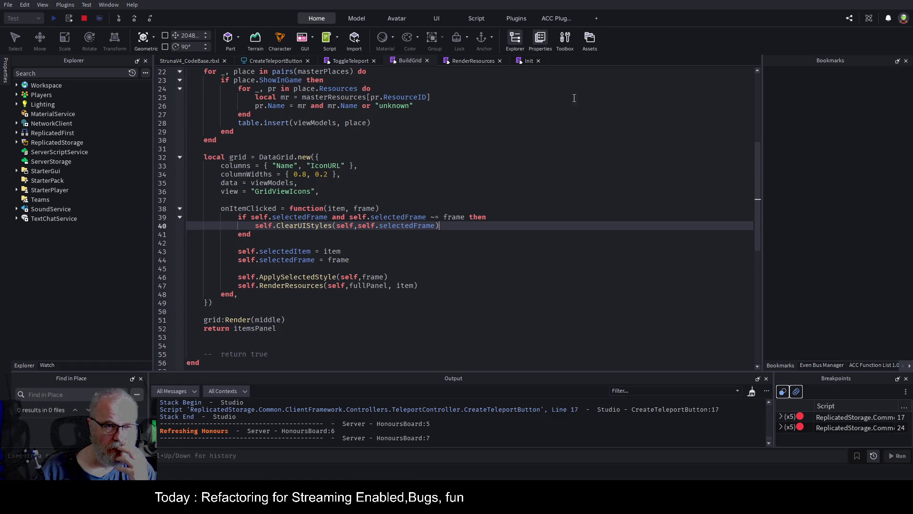
{"action": "scroll", "coordinate": [444, 133], "scroll_direction": "up", "scroll_amount": 3}
{"action": "key", "text": "Up"}
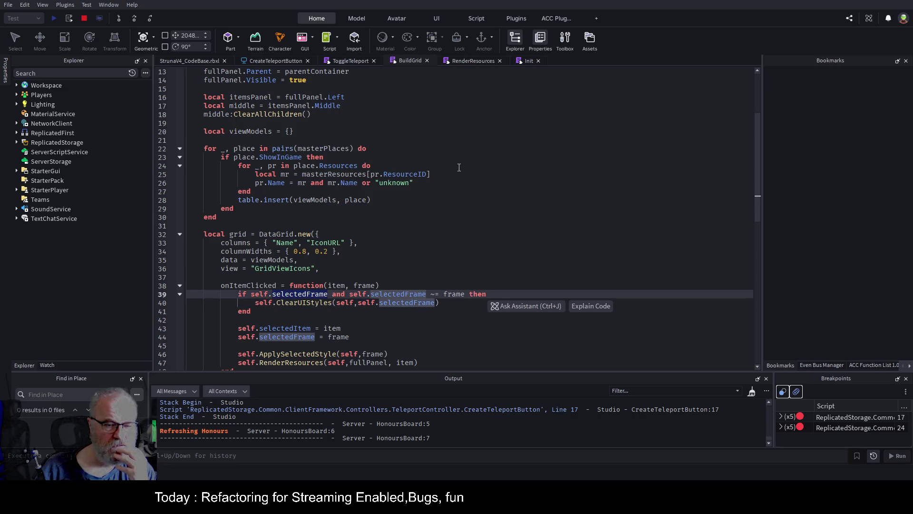
{"action": "scroll", "coordinate": [459, 168], "scroll_direction": "down", "scroll_amount": 2}
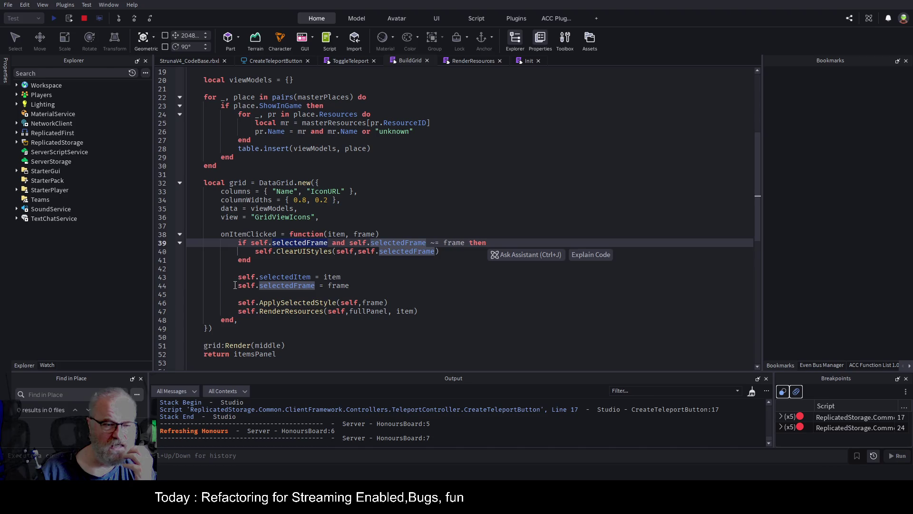
{"action": "left_click_drag", "start_coordinate": [238, 286], "coordinate": [344, 277]}
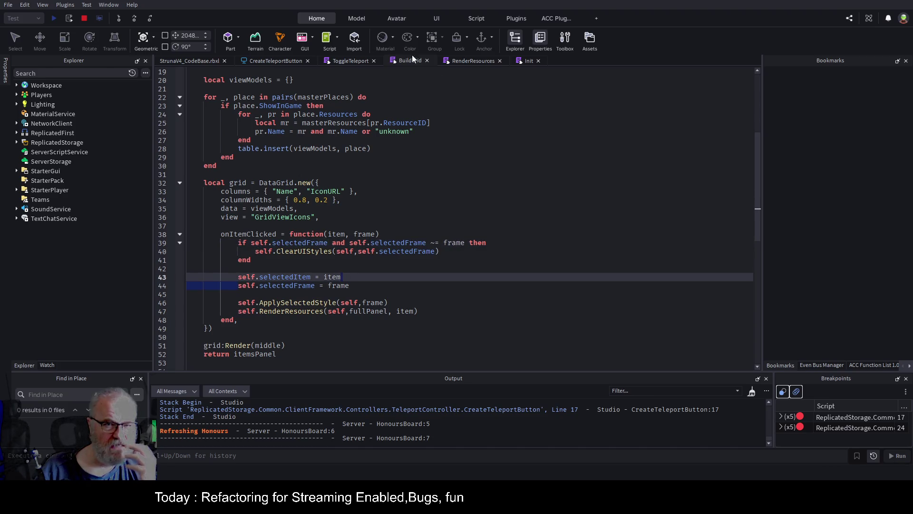
{"action": "scroll", "coordinate": [408, 175], "scroll_direction": "up", "scroll_amount": 6}
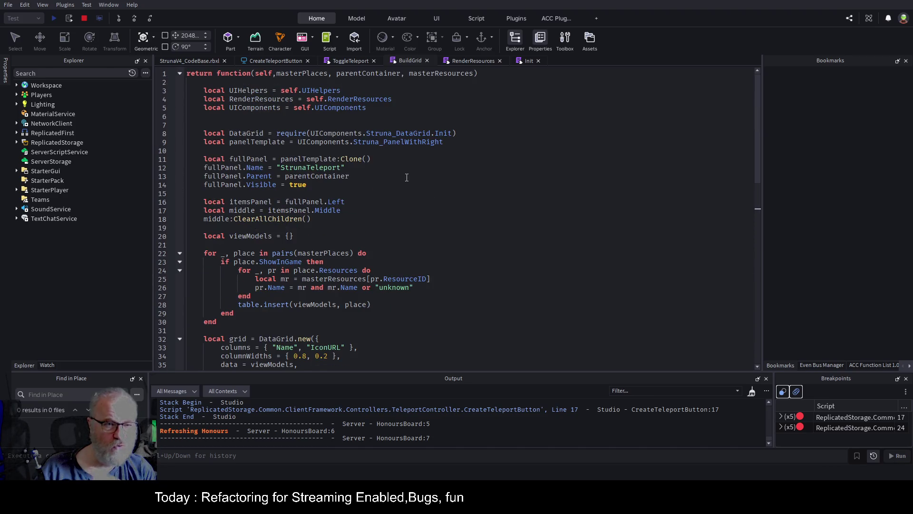
{"action": "double_click", "coordinate": [269, 75]}
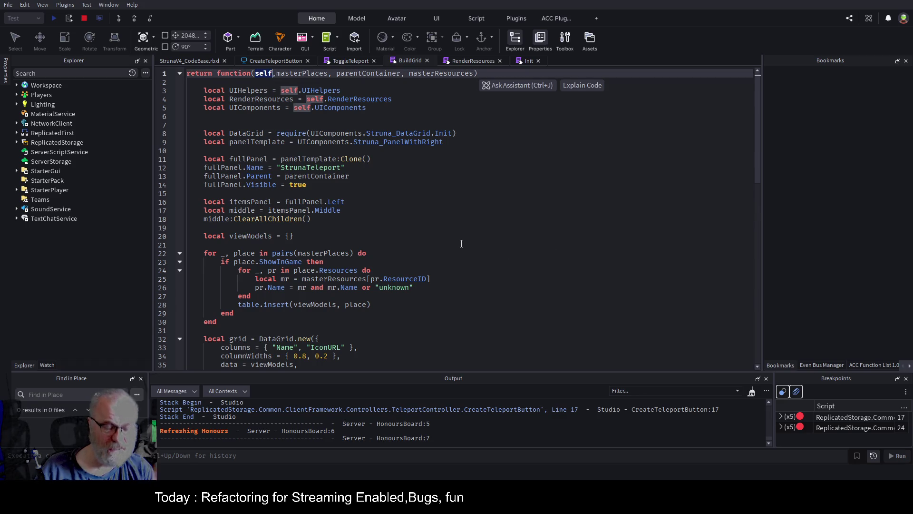
{"action": "key", "text": "Right"}
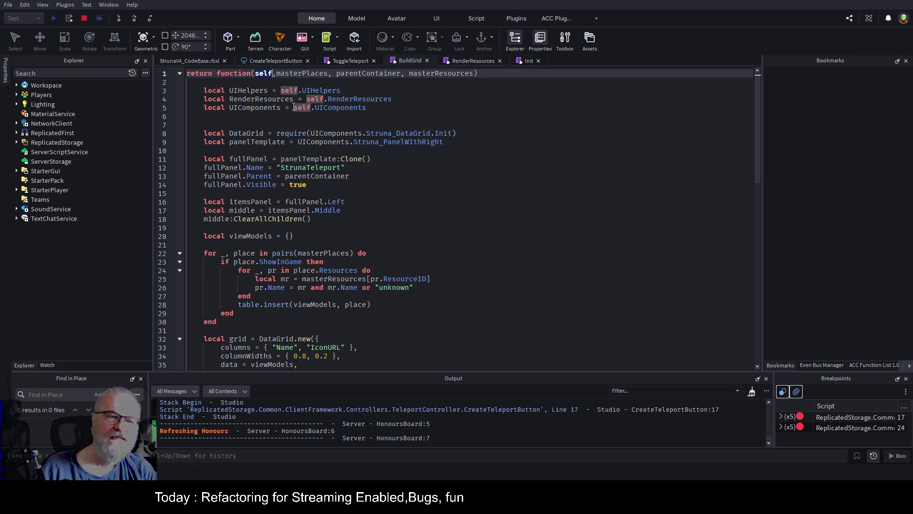
Check BuildGrid lines 17, 18 and 42 against Init, then return to the 3D place view.
{"action": "left_click", "coordinate": [523, 61]}
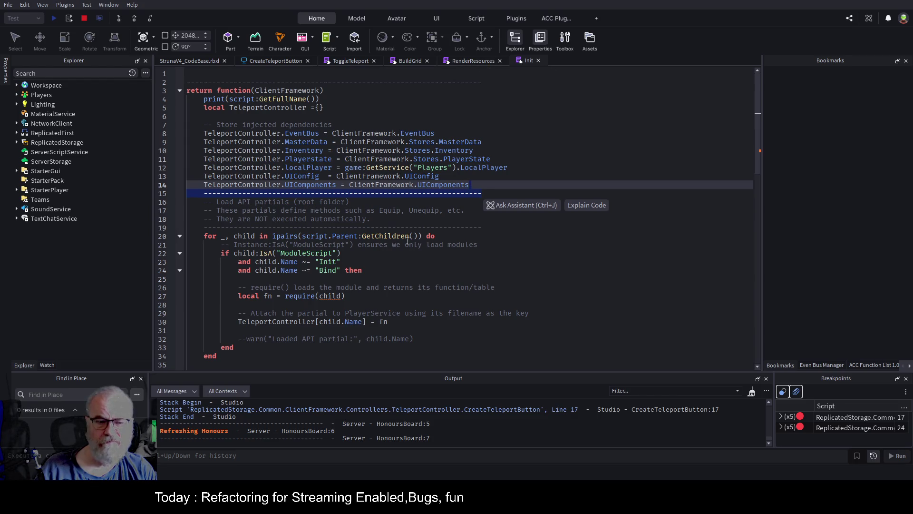
{"action": "left_click", "coordinate": [410, 61]}
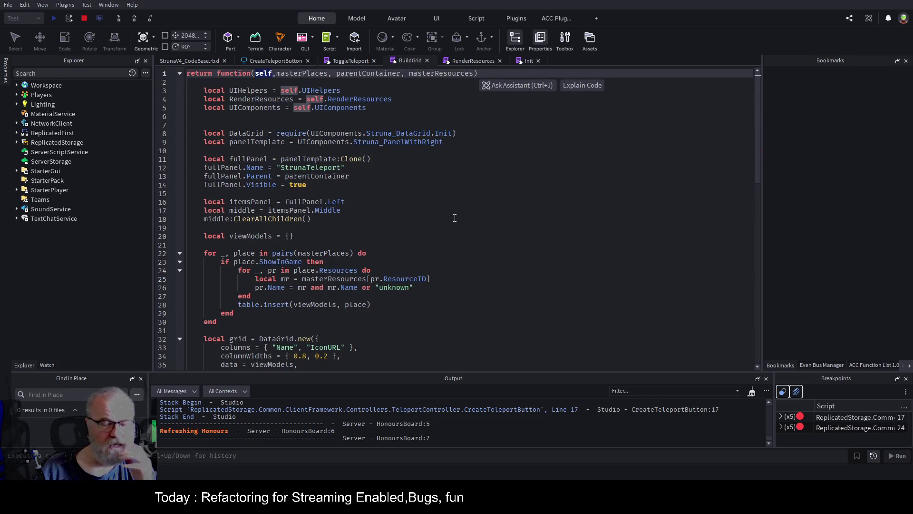
{"action": "left_click", "coordinate": [470, 209]}
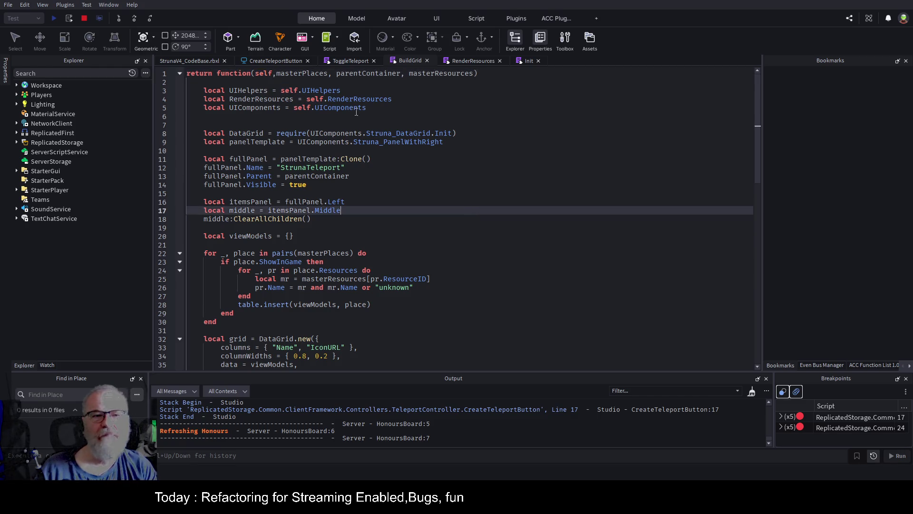
{"action": "left_click", "coordinate": [270, 73]}
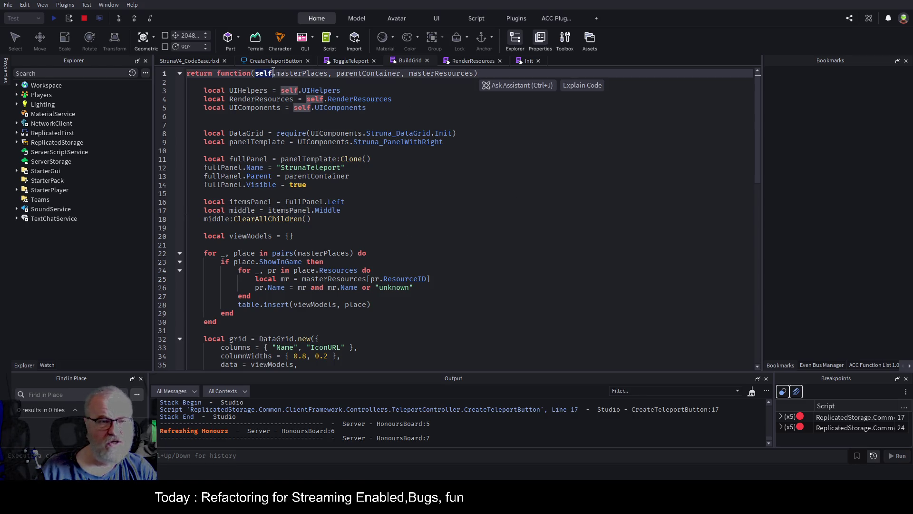
{"action": "left_click", "coordinate": [510, 218]}
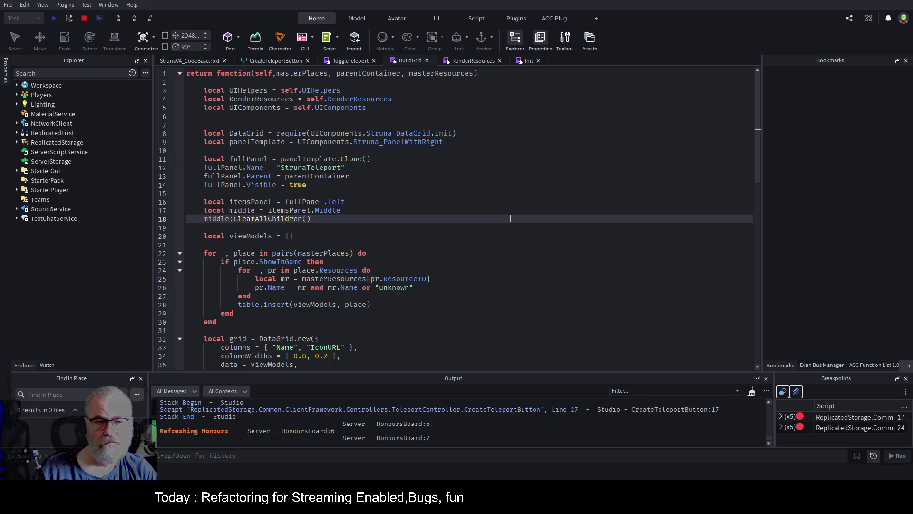
{"action": "scroll", "coordinate": [414, 199], "scroll_direction": "down", "scroll_amount": 4}
{"action": "scroll", "coordinate": [390, 214], "scroll_direction": "up", "scroll_amount": 5}
{"action": "scroll", "coordinate": [387, 215], "scroll_direction": "down", "scroll_amount": 5}
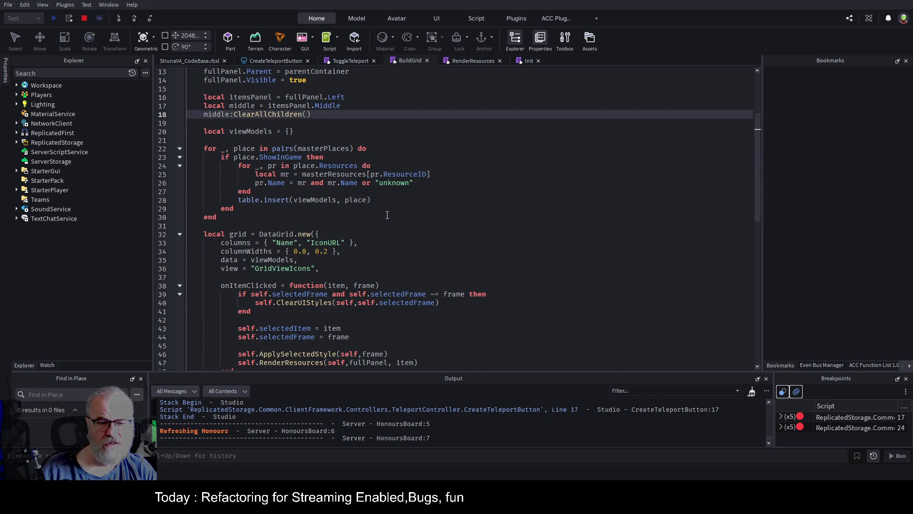
{"action": "left_click", "coordinate": [556, 218]}
{"action": "scroll", "coordinate": [557, 217], "scroll_direction": "up", "scroll_amount": 5}
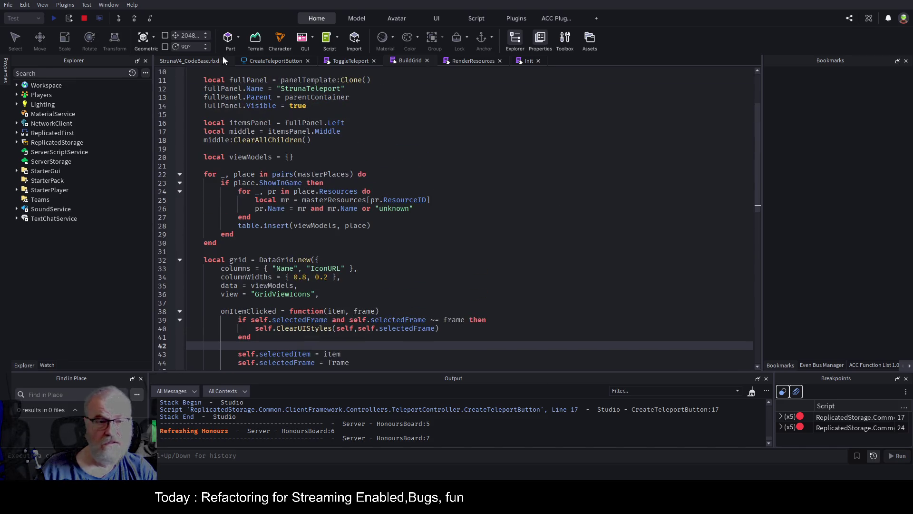
{"action": "left_click", "coordinate": [203, 59]}
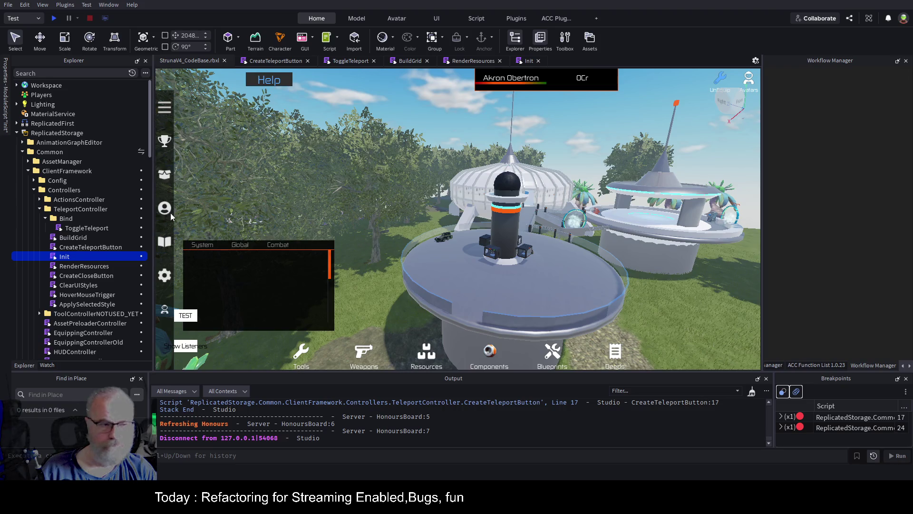
Save, collapse Bind, remove all breakpoints, and reopen the Workflow Manager from ACC Plugins.
{"action": "key", "text": "ctrl+s"}
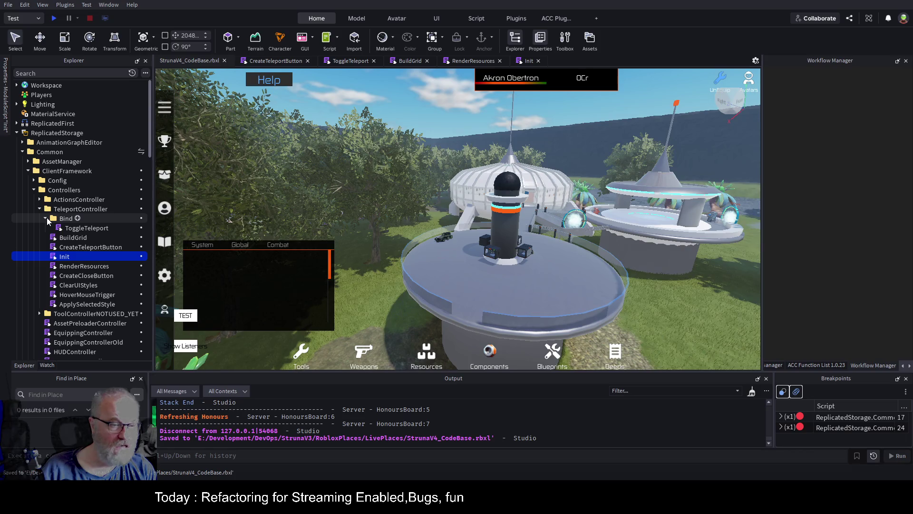
{"action": "left_click", "coordinate": [46, 218]}
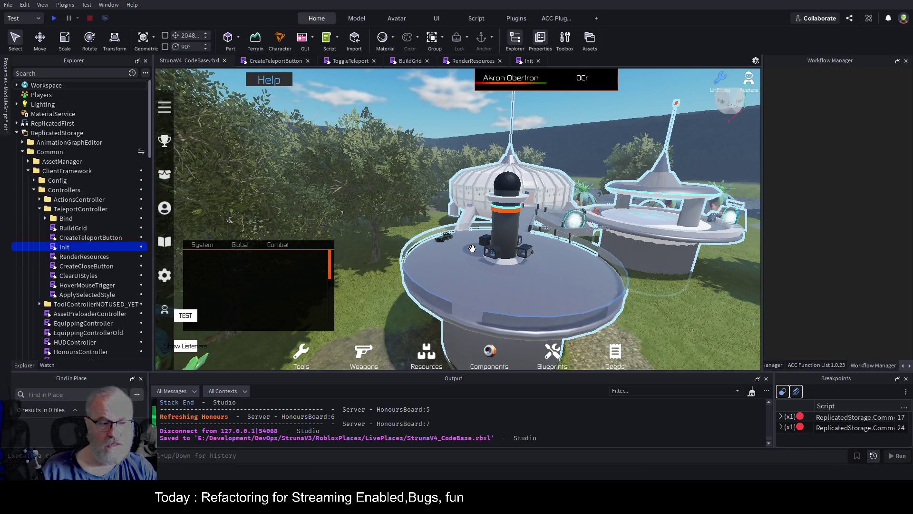
{"action": "left_click", "coordinate": [797, 391]}
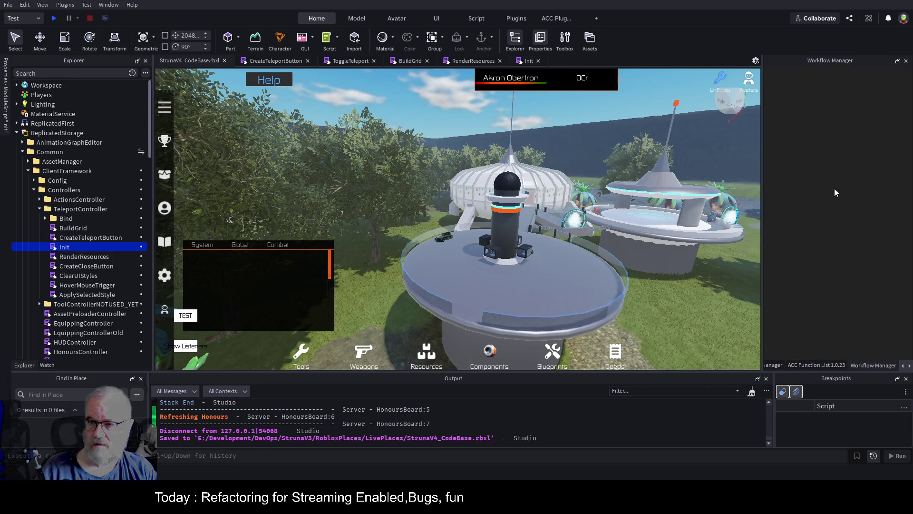
{"action": "left_click", "coordinate": [556, 18]}
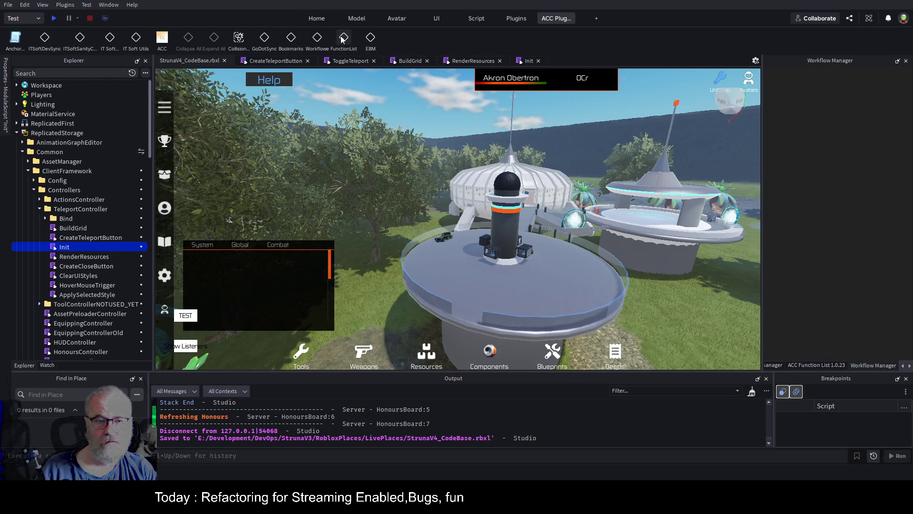
{"action": "left_click", "coordinate": [314, 41]}
{"action": "left_click", "coordinate": [317, 41]}
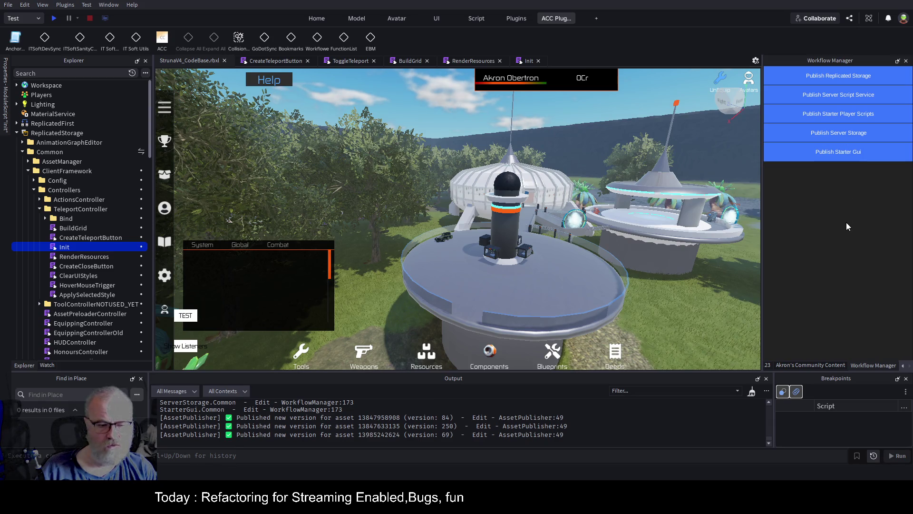
Publish the Starter Player Scripts from the Workflow Manager.
{"action": "left_click", "coordinate": [843, 117]}
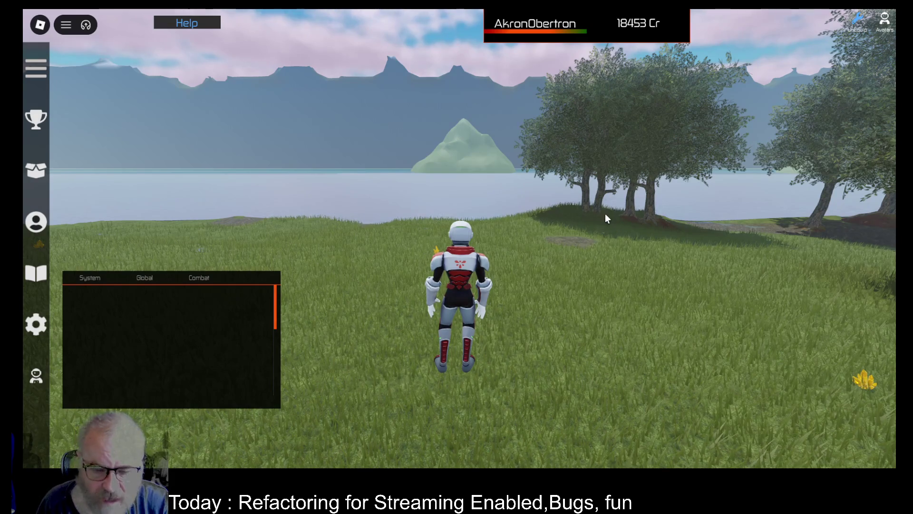
Swing the camera toward the white station and run the avatar up to the portal near the base.
{"action": "key", "text": "Left"}
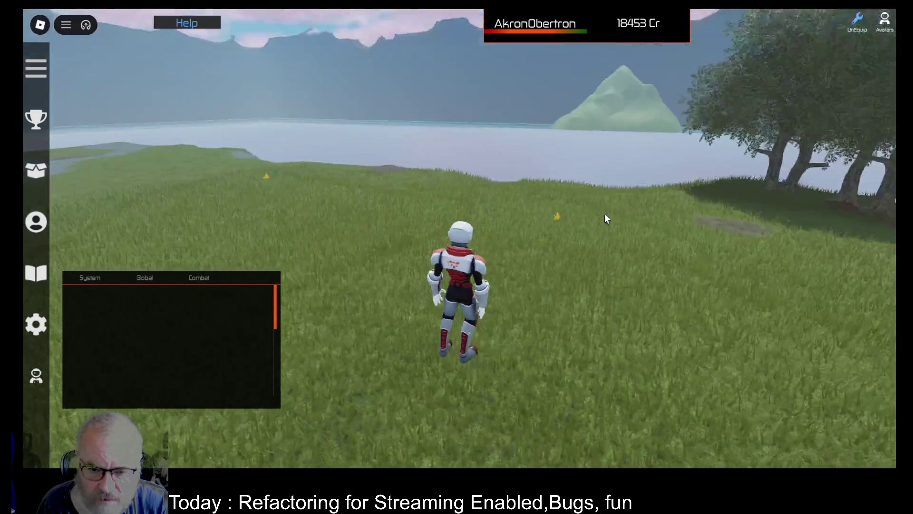
{"action": "key", "text": "Right"}
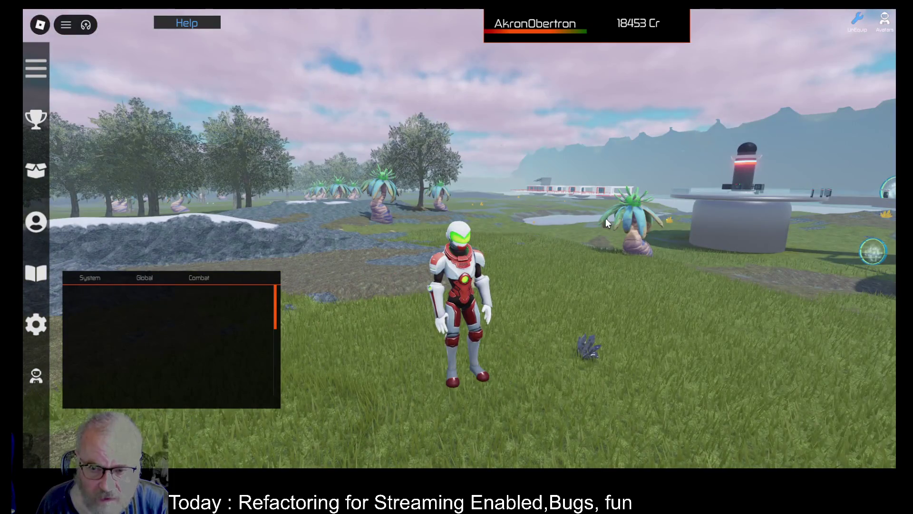
{"action": "key", "text": "Right"}
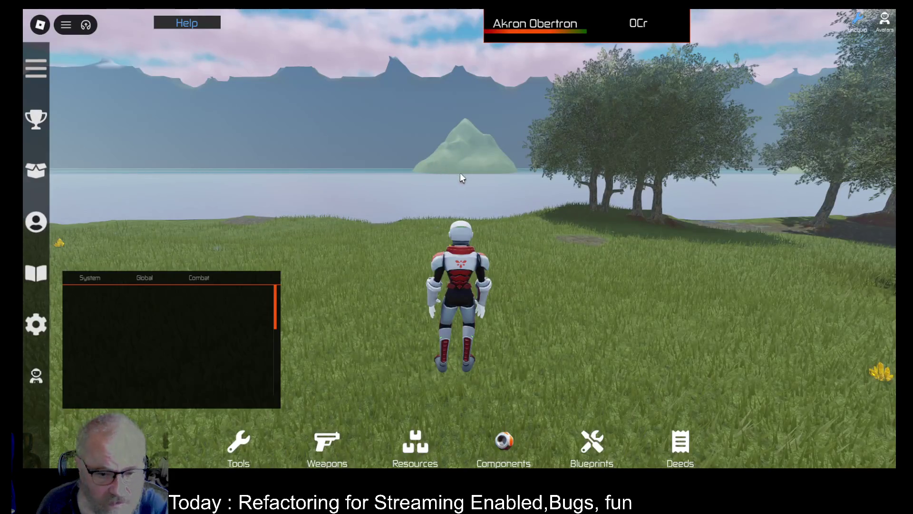
{"action": "key", "text": "w"}
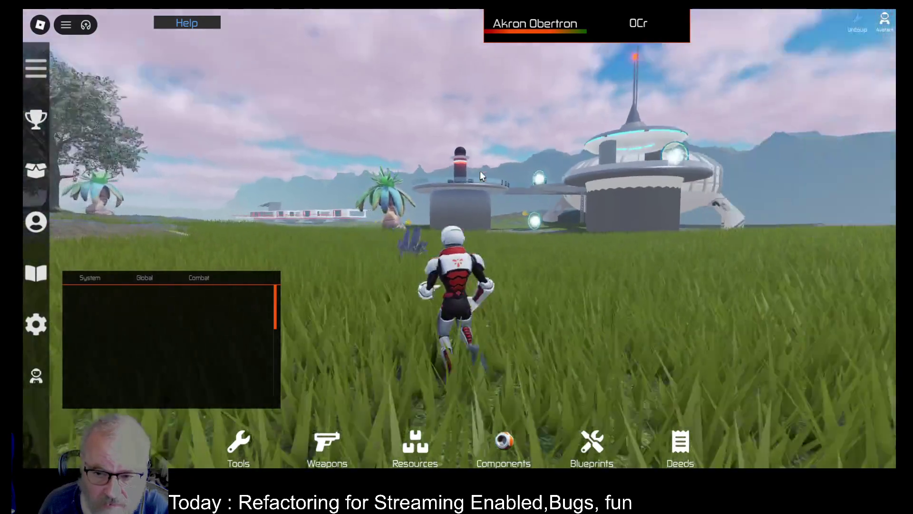
{"action": "key", "text": "w"}
{"action": "key", "text": "w"}
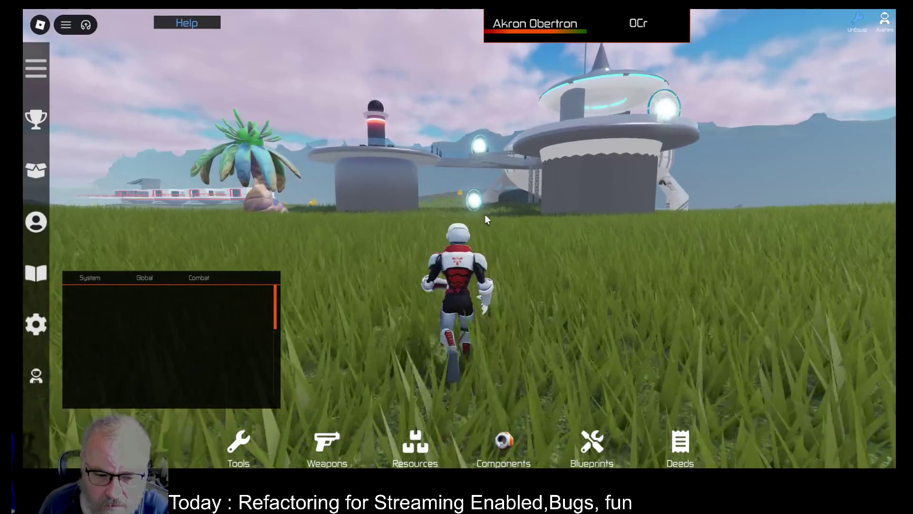
{"action": "key", "text": "w"}
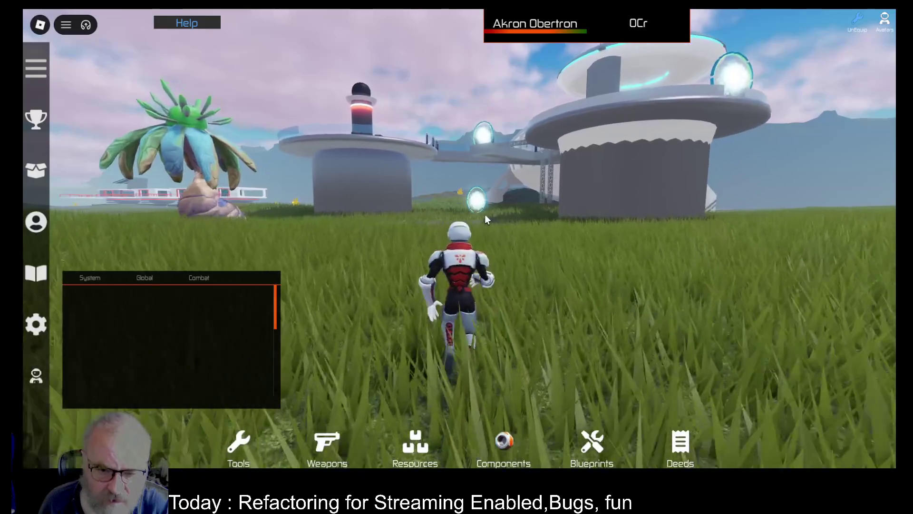
{"action": "key", "text": "w"}
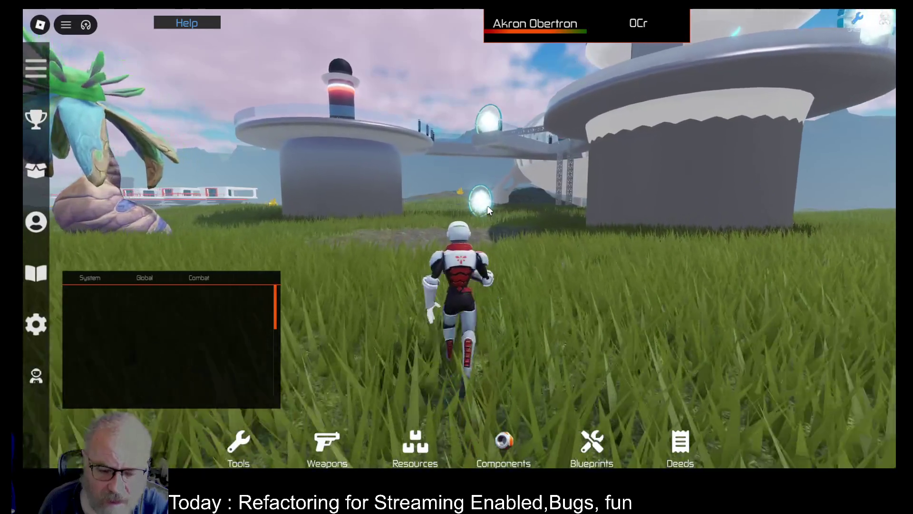
{"action": "key", "text": "w"}
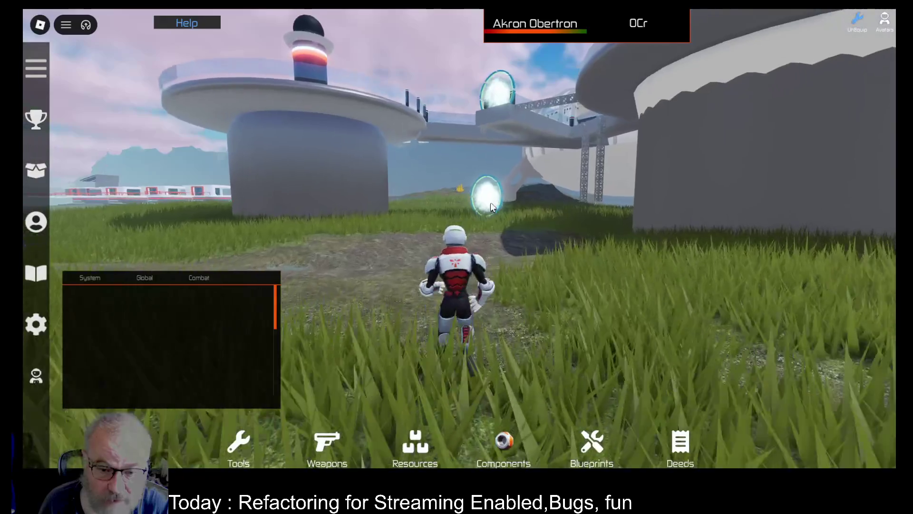
{"action": "key", "text": "w"}
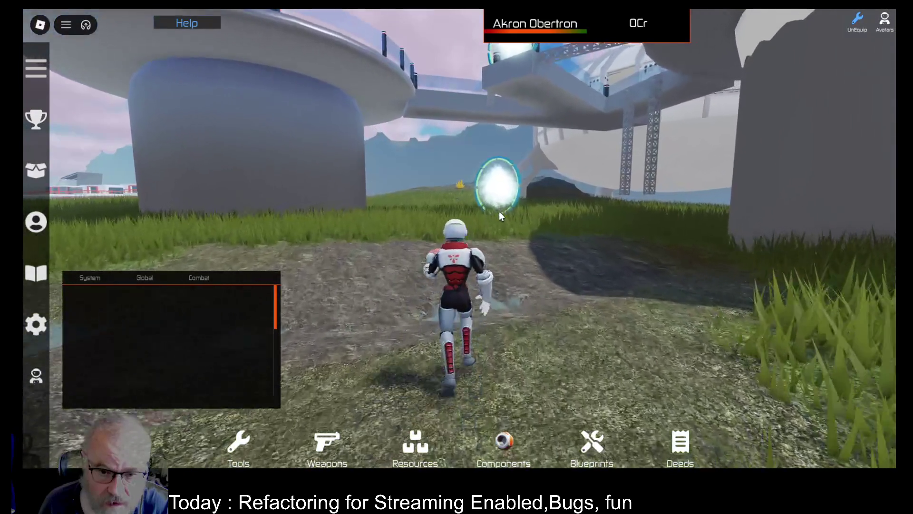
{"action": "key", "text": "w"}
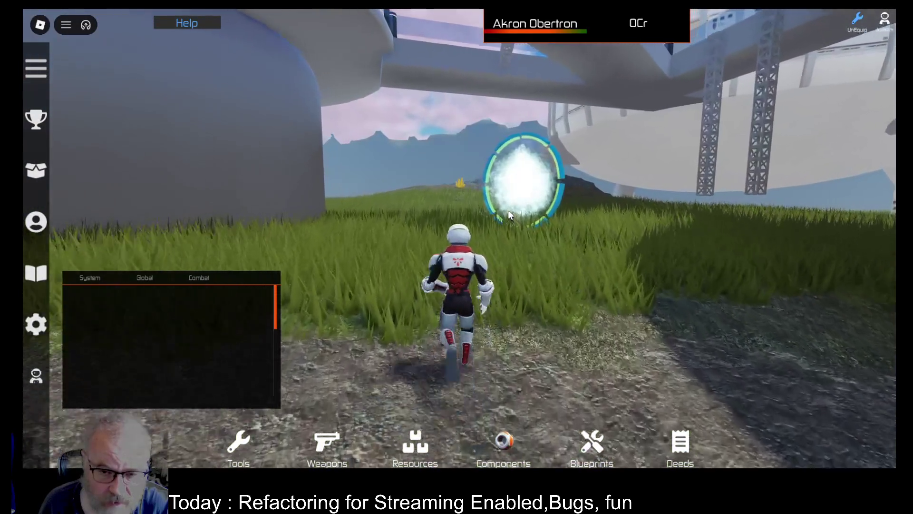
{"action": "key", "text": "w"}
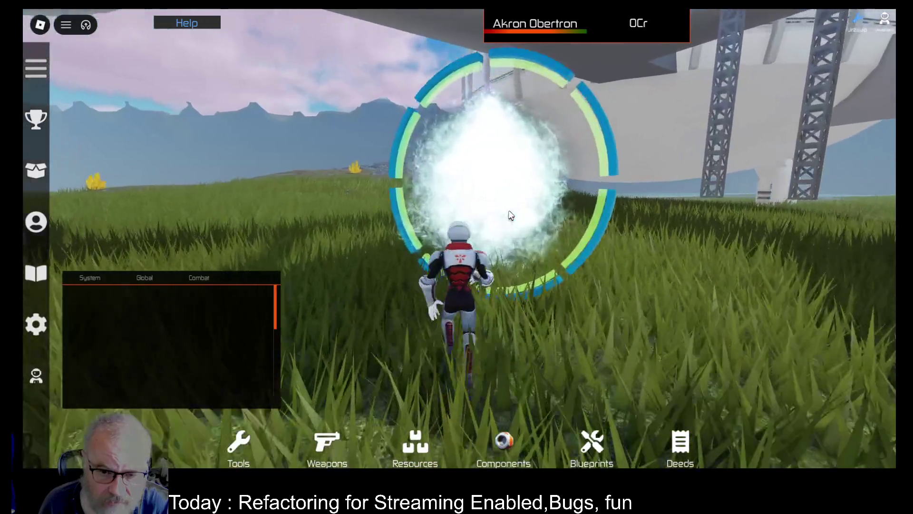
Go through the portal to the domed base and open the kiosk's teleport destination panel.
{"action": "key", "text": "w"}
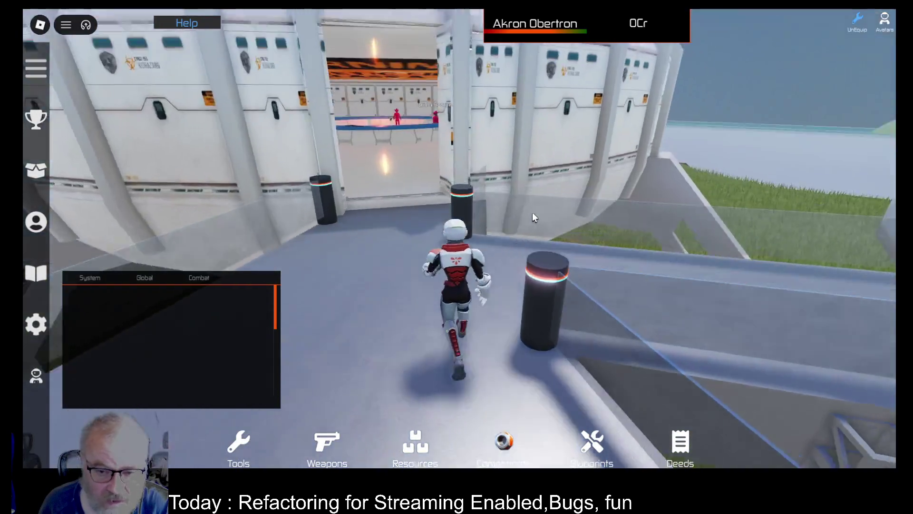
{"action": "key", "text": "w"}
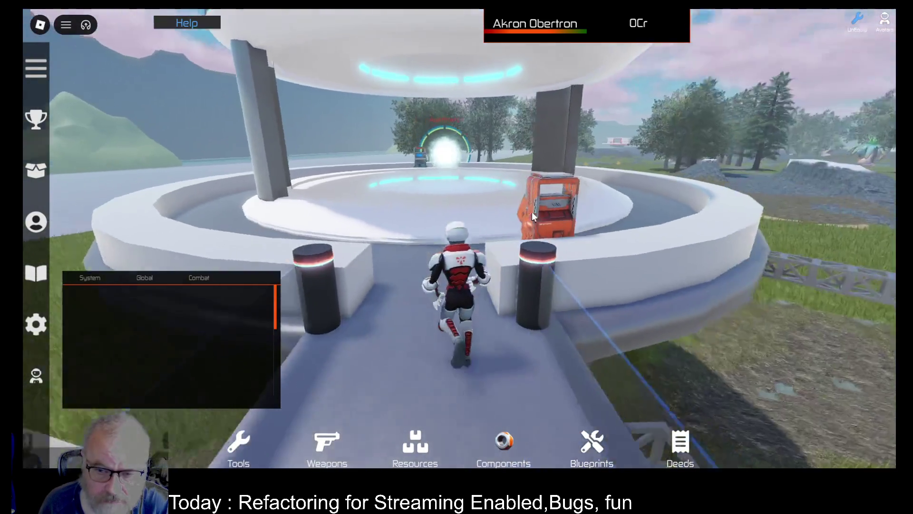
{"action": "key", "text": "w"}
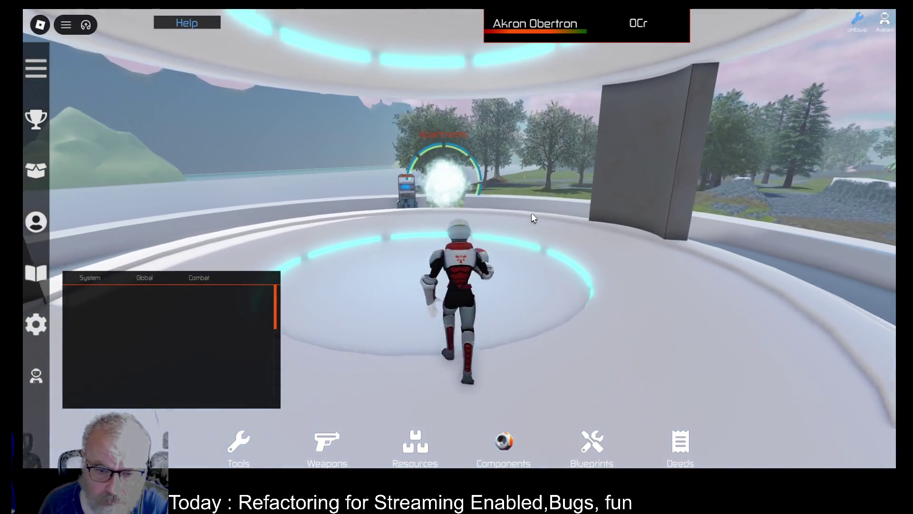
{"action": "key", "text": "w"}
{"action": "key", "text": "e"}
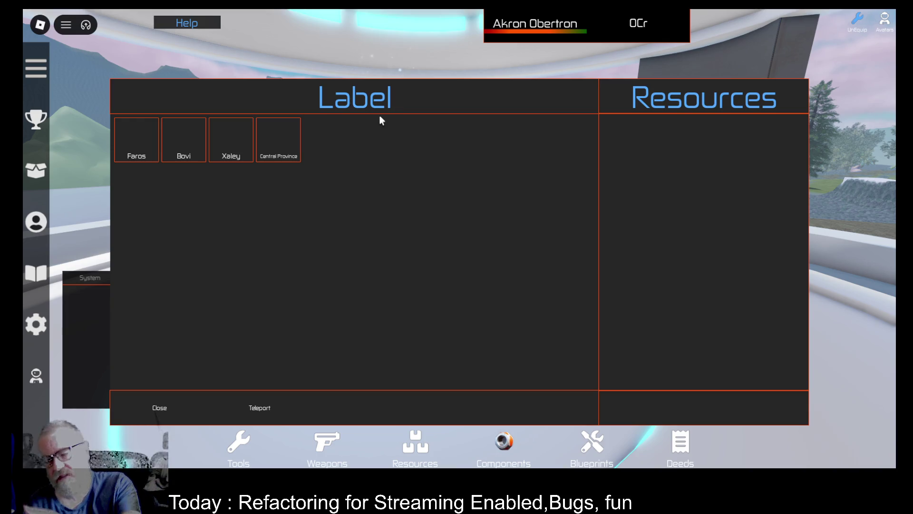
Compare resources at Bovi, Central Province and Faros, then teleport to Bovi.
{"action": "left_click", "coordinate": [181, 159]}
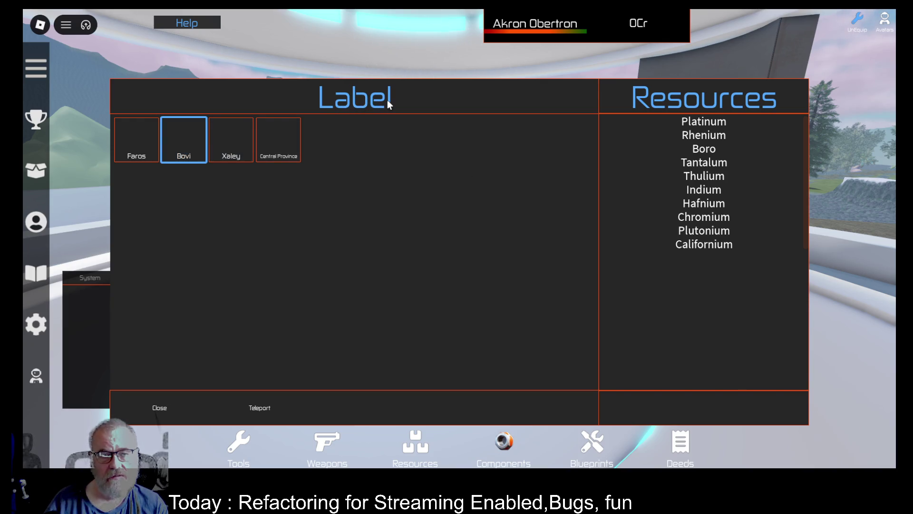
{"action": "left_click", "coordinate": [283, 148]}
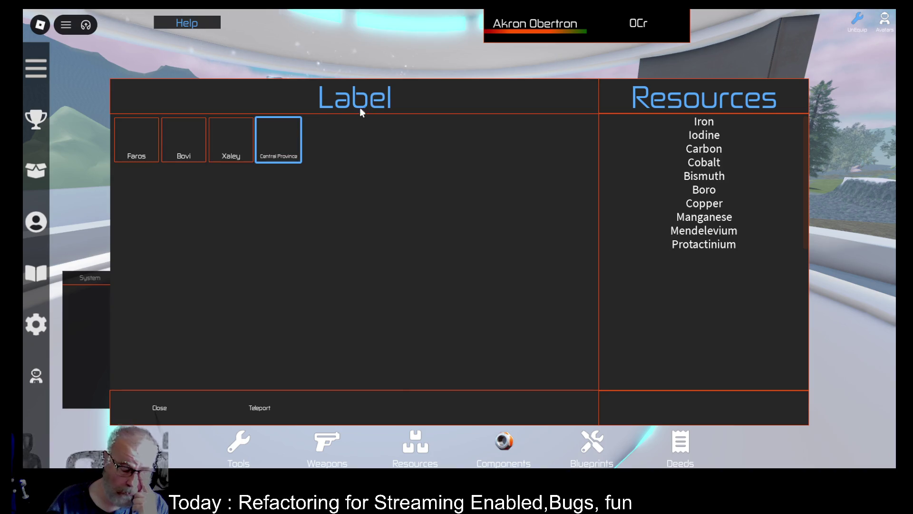
{"action": "left_click", "coordinate": [132, 147]}
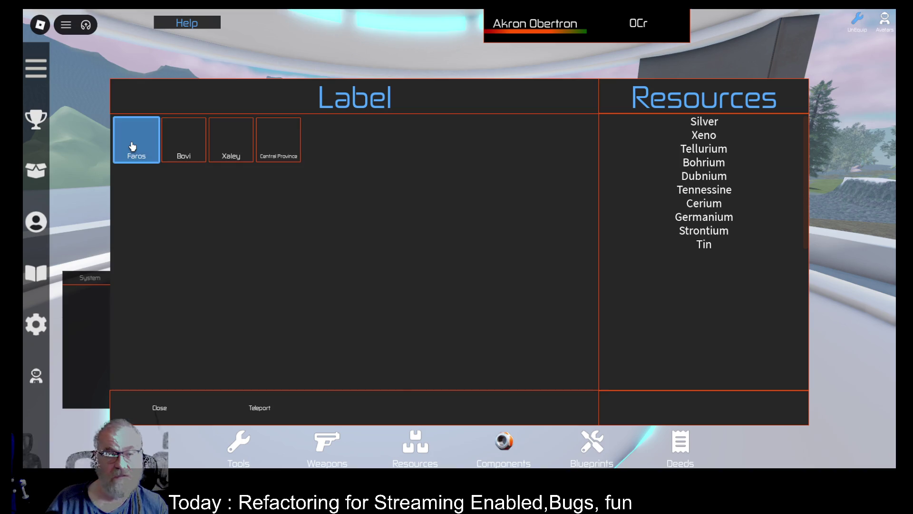
{"action": "left_click", "coordinate": [178, 148]}
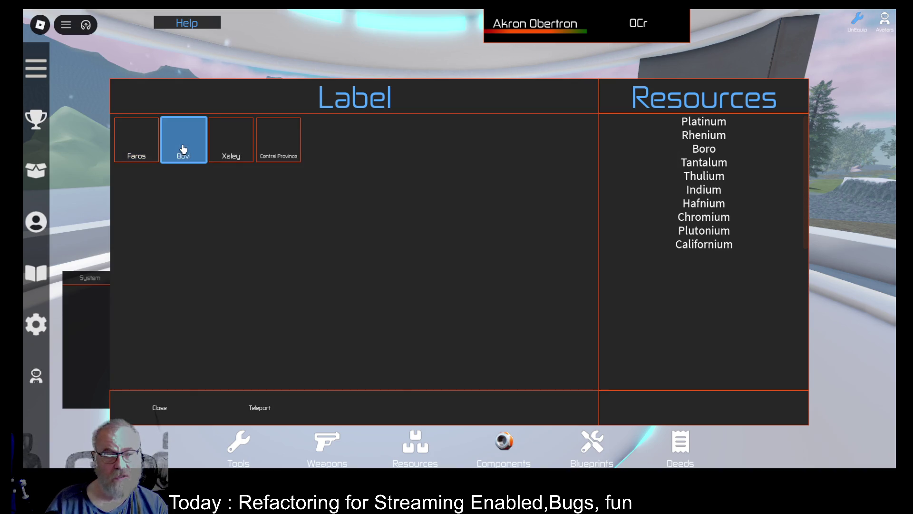
{"action": "left_click", "coordinate": [260, 410]}
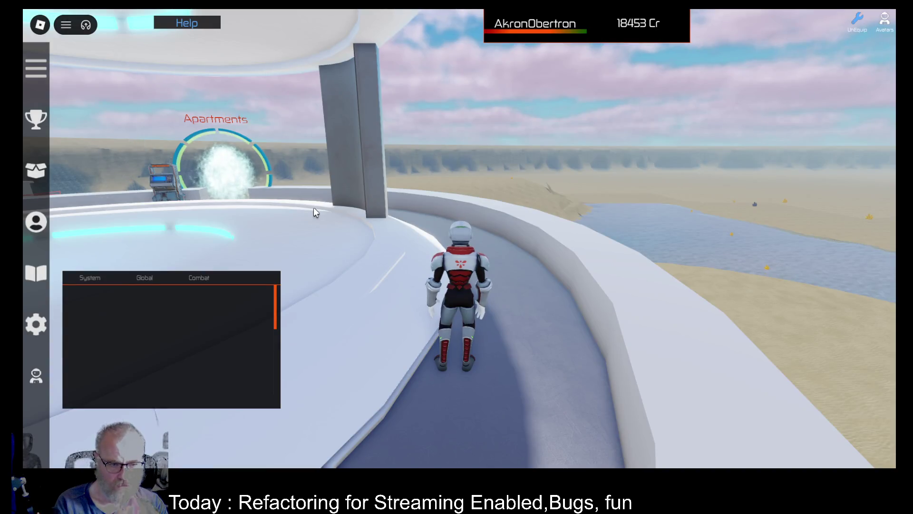
Walk the character into the circular plaza and open the teleporter's travel panel.
{"action": "left_click_drag", "start_coordinate": [620, 207], "coordinate": [622, 213]}
{"action": "key", "text": "w"}
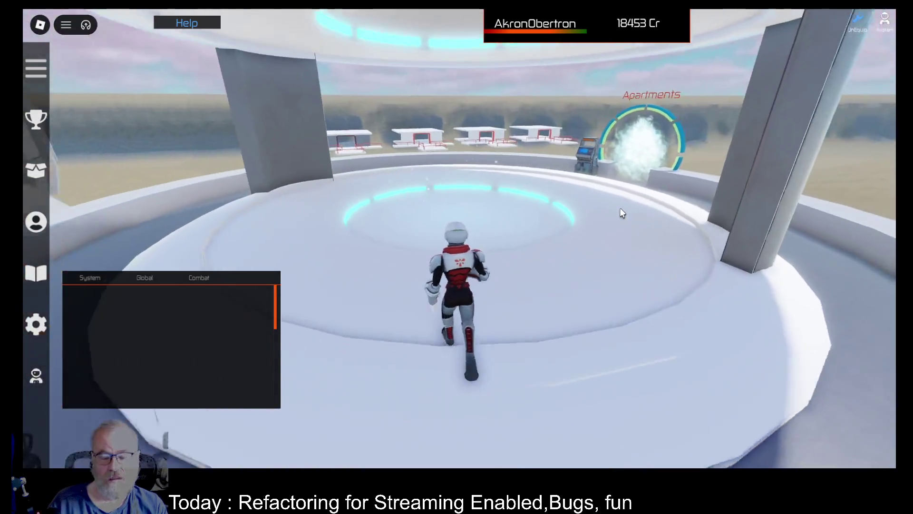
{"action": "key", "text": "e"}
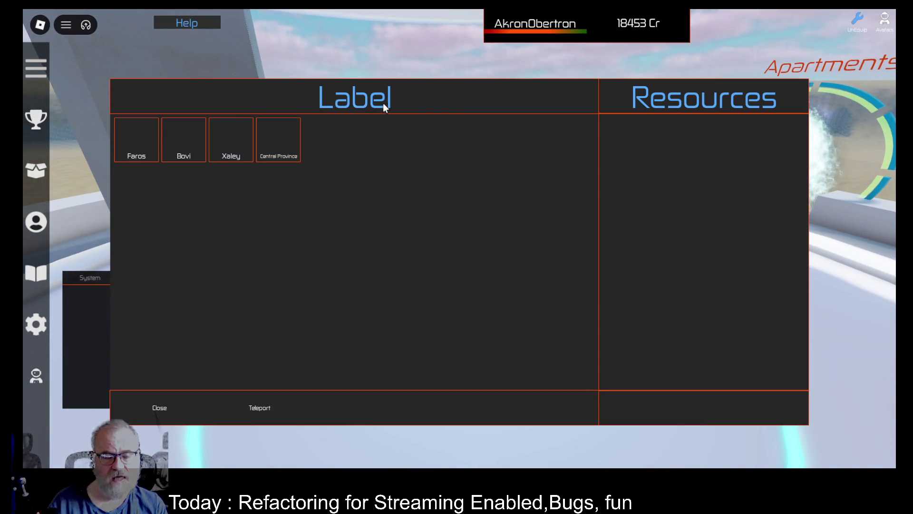
Preview resources for Central Province, Xaley, Bovi and Faros, then close the teleport panel.
{"action": "left_click", "coordinate": [287, 142]}
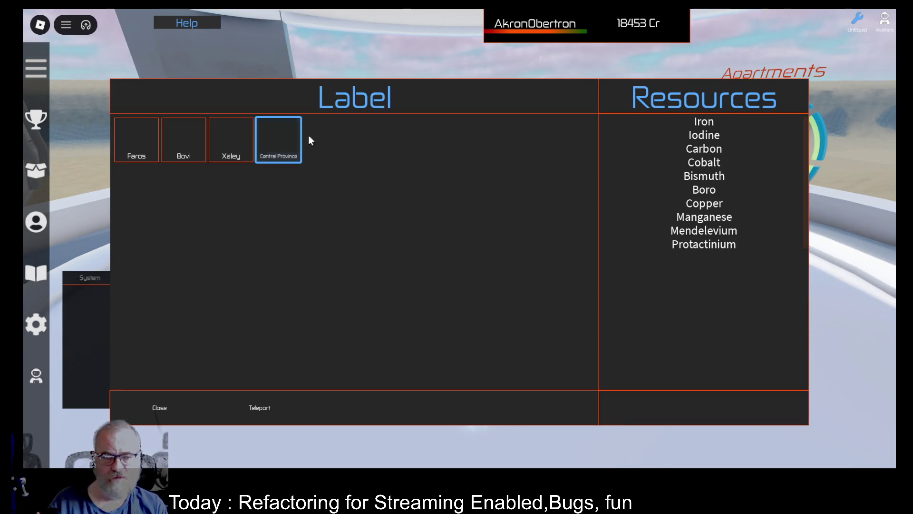
{"action": "left_click", "coordinate": [245, 148]}
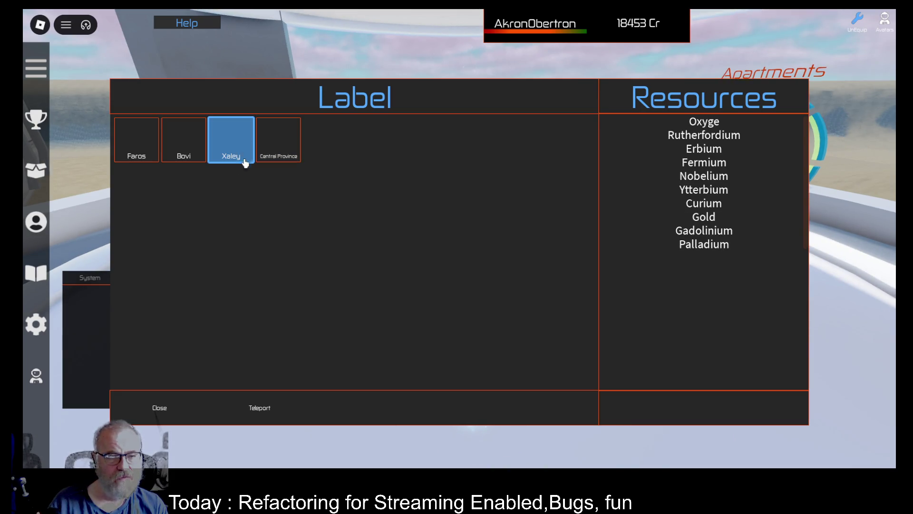
{"action": "left_click", "coordinate": [191, 148]}
{"action": "left_click", "coordinate": [138, 143]}
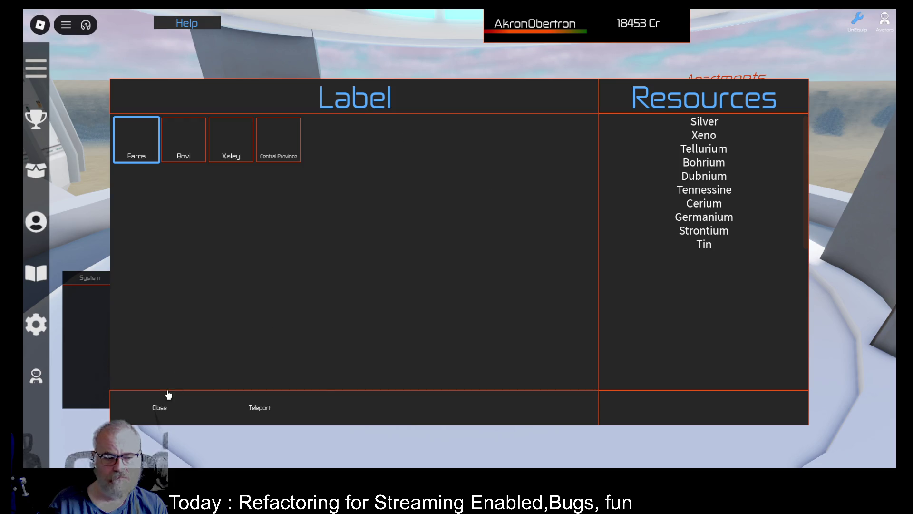
{"action": "left_click", "coordinate": [164, 405]}
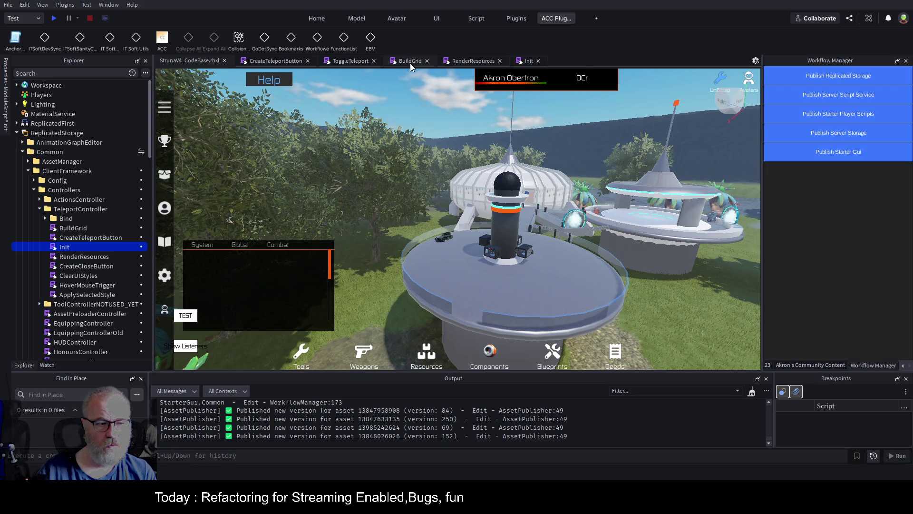
Open the ToggleTeleport script under TeleportController > Bind and highlight every use of itemsPanel.
{"action": "left_click", "coordinate": [45, 218]}
{"action": "double_click", "coordinate": [88, 228]}
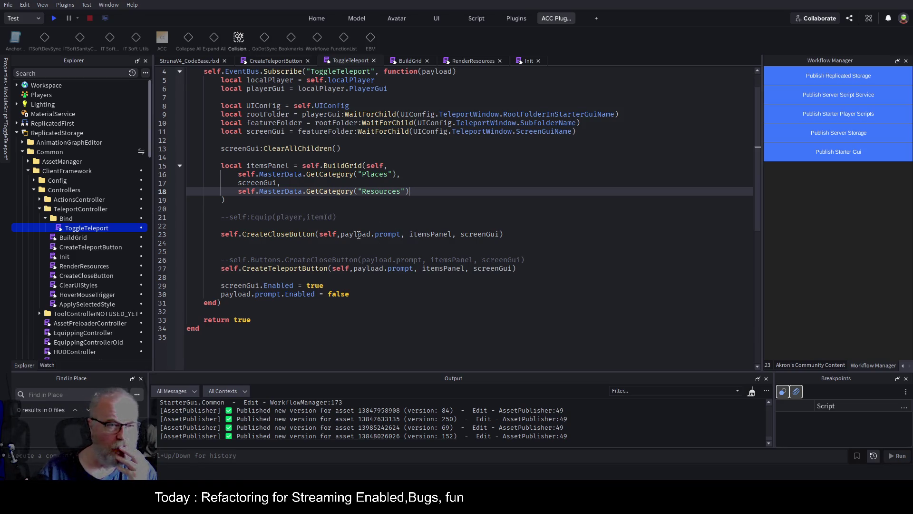
{"action": "scroll", "coordinate": [359, 235], "scroll_direction": "up", "scroll_amount": 1}
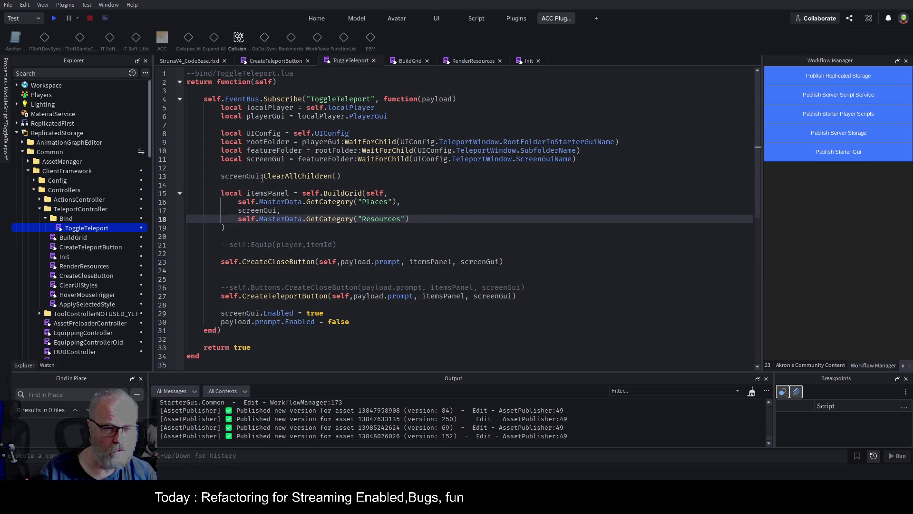
{"action": "double_click", "coordinate": [275, 193]}
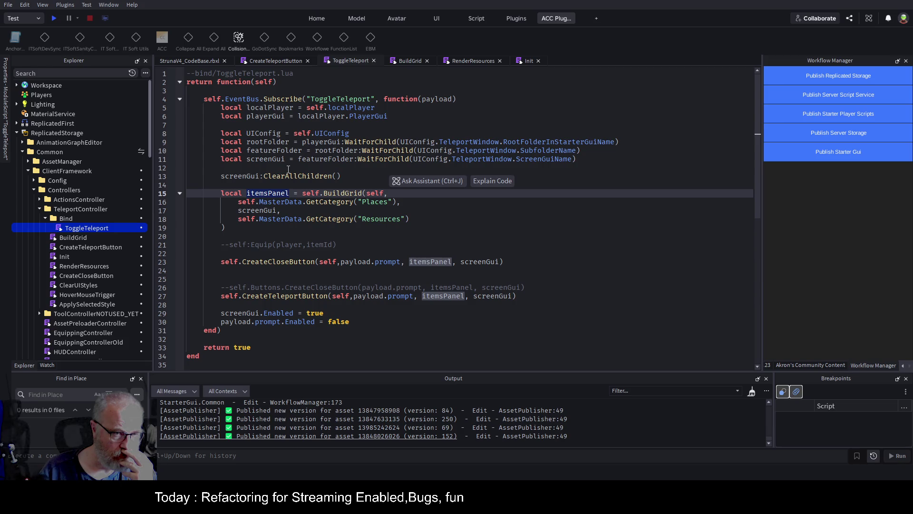
{"action": "scroll", "coordinate": [126, 277], "scroll_direction": "down", "scroll_amount": 15}
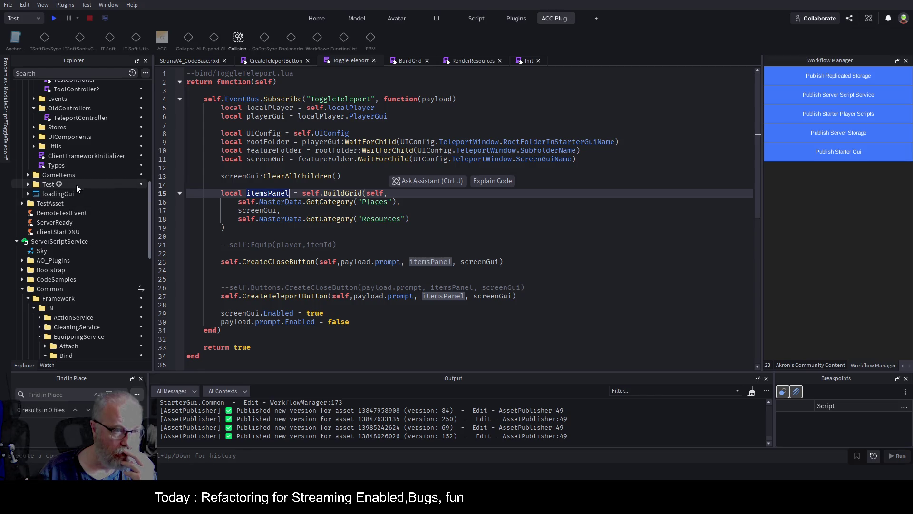
{"action": "scroll", "coordinate": [75, 248], "scroll_direction": "down", "scroll_amount": 5}
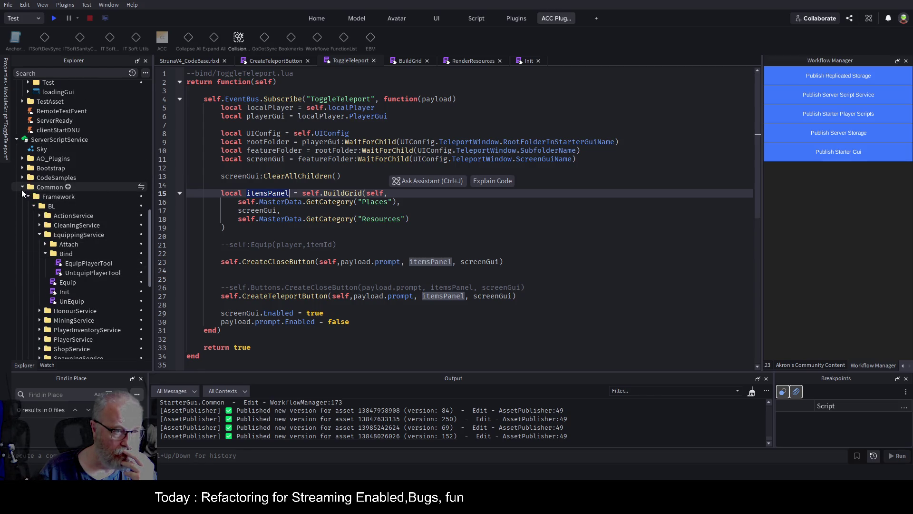
Collapse ServerScriptService and select the Teleport ScreenGui under StarterGui > Common > Teleport.
{"action": "left_click", "coordinate": [22, 188]}
{"action": "left_click", "coordinate": [17, 174]}
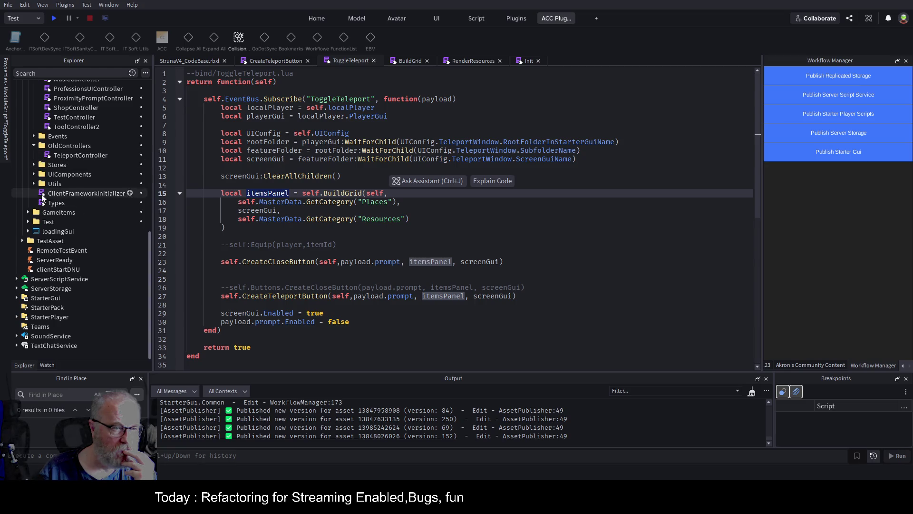
{"action": "scroll", "coordinate": [46, 210], "scroll_direction": "up", "scroll_amount": 4}
{"action": "scroll", "coordinate": [46, 210], "scroll_direction": "down", "scroll_amount": 3}
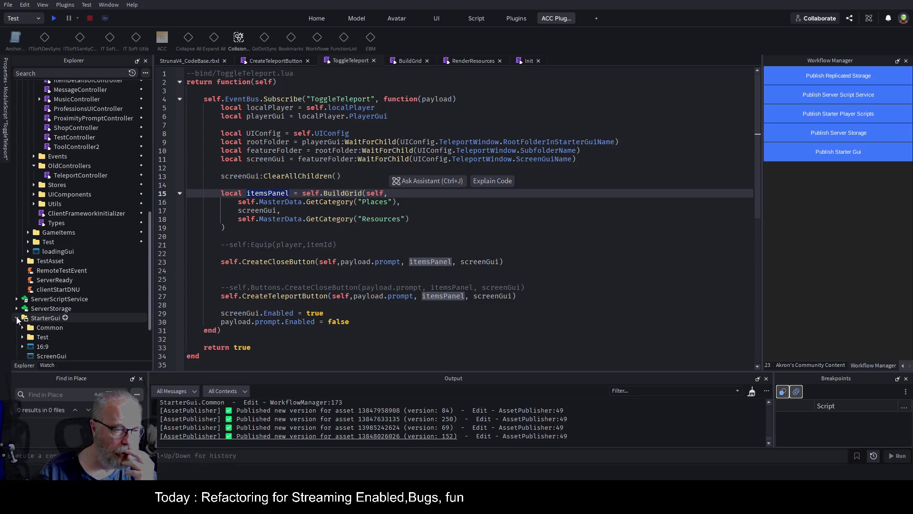
{"action": "left_click", "coordinate": [17, 318]}
{"action": "scroll", "coordinate": [27, 230], "scroll_direction": "down", "scroll_amount": 2}
{"action": "left_click", "coordinate": [22, 260]}
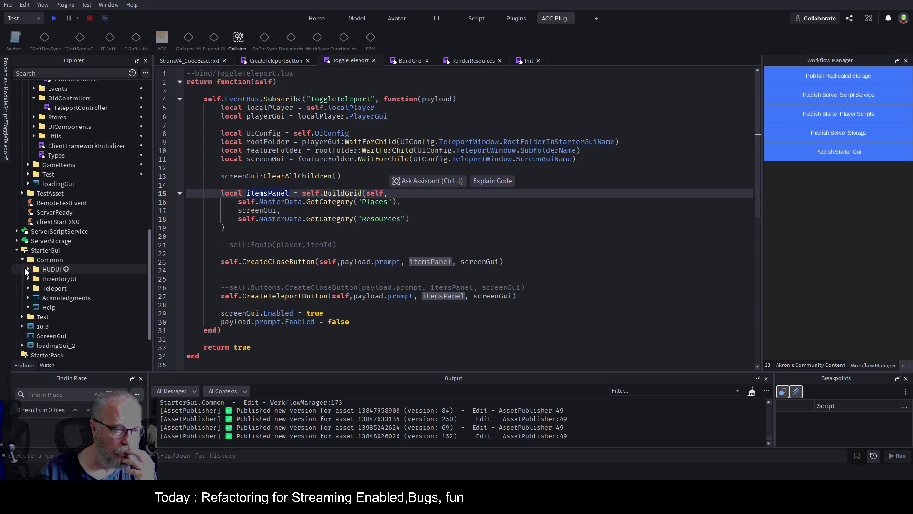
{"action": "left_click", "coordinate": [28, 288]}
{"action": "scroll", "coordinate": [42, 285], "scroll_direction": "down", "scroll_amount": 1}
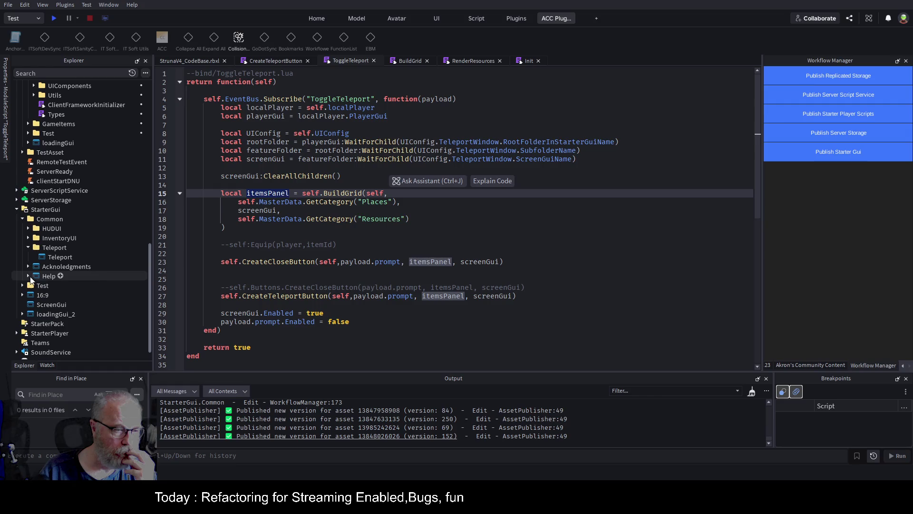
{"action": "left_click", "coordinate": [54, 258]}
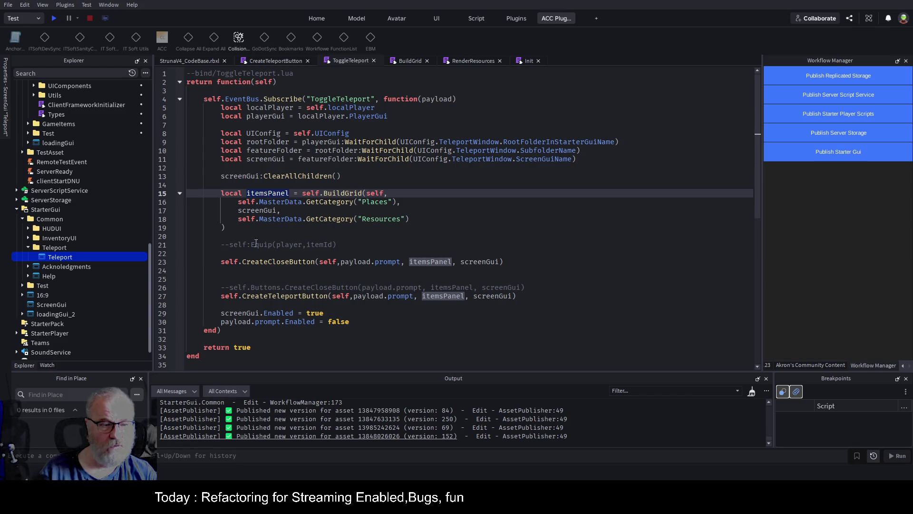
{"action": "scroll", "coordinate": [93, 175], "scroll_direction": "up", "scroll_amount": 15}
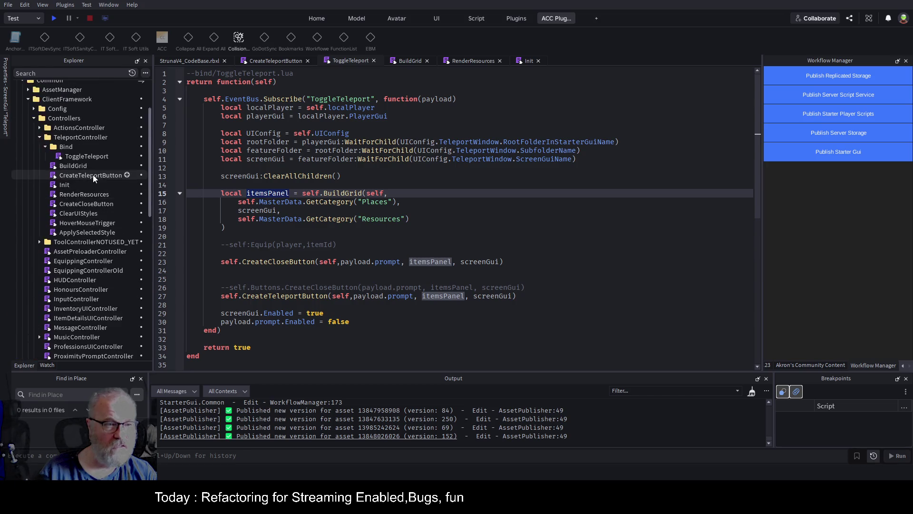
Open the BuildGrid script and remove the extra blank line below UIComponents.
{"action": "double_click", "coordinate": [71, 238]}
{"action": "left_click", "coordinate": [408, 150]}
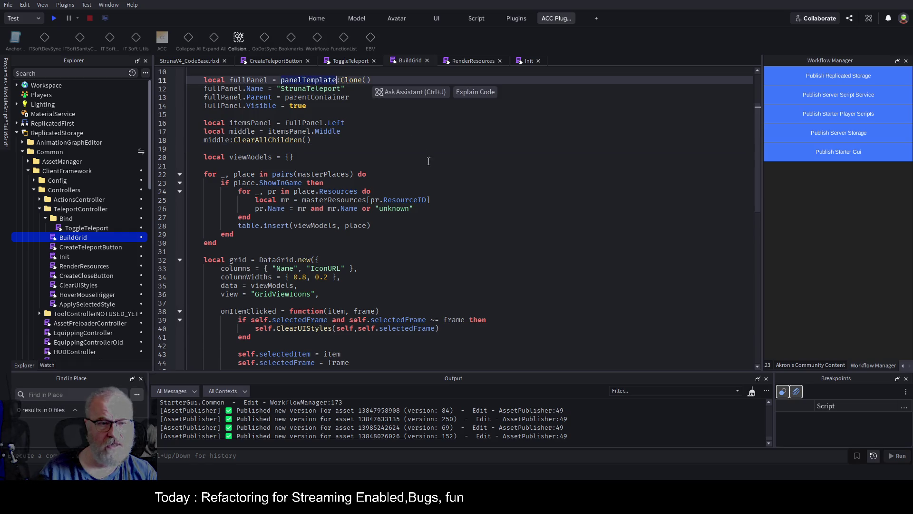
{"action": "scroll", "coordinate": [404, 95], "scroll_direction": "up", "scroll_amount": 3}
{"action": "scroll", "coordinate": [430, 185], "scroll_direction": "down", "scroll_amount": 6}
{"action": "scroll", "coordinate": [431, 185], "scroll_direction": "down", "scroll_amount": 5}
{"action": "scroll", "coordinate": [435, 190], "scroll_direction": "up", "scroll_amount": 12}
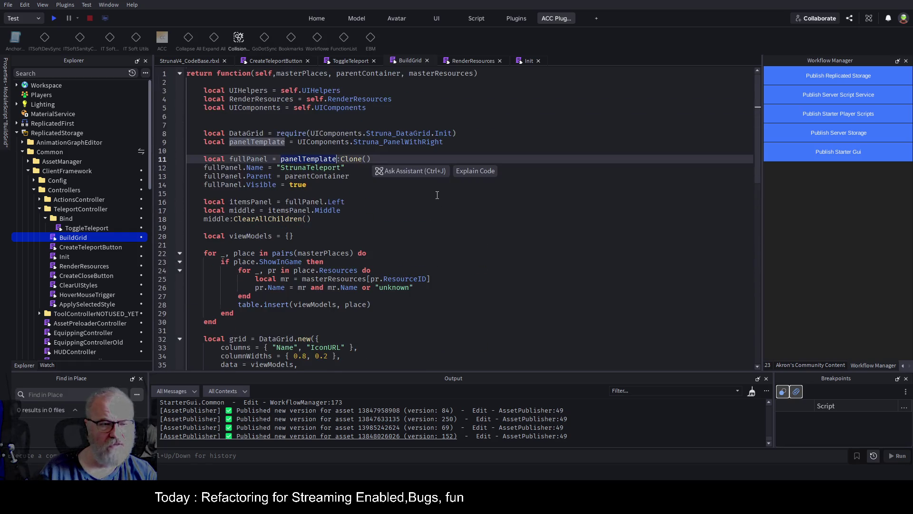
{"action": "scroll", "coordinate": [446, 183], "scroll_direction": "down", "scroll_amount": 7}
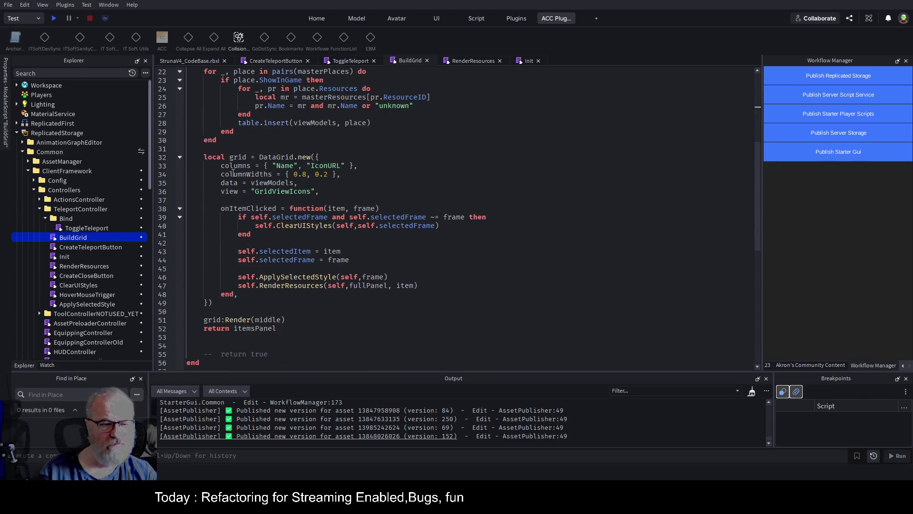
{"action": "mouse_move", "coordinate": [191, 149]}
{"action": "left_mouse_down"}
{"action": "mouse_move", "coordinate": [317, 250]}
{"action": "mouse_move", "coordinate": [293, 310]}
{"action": "left_mouse_up"}
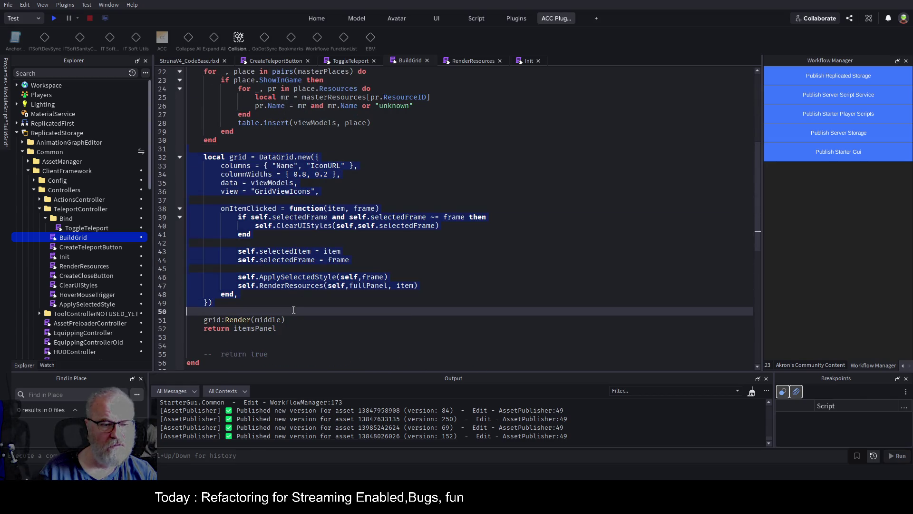
{"action": "scroll", "coordinate": [450, 241], "scroll_direction": "up", "scroll_amount": 7}
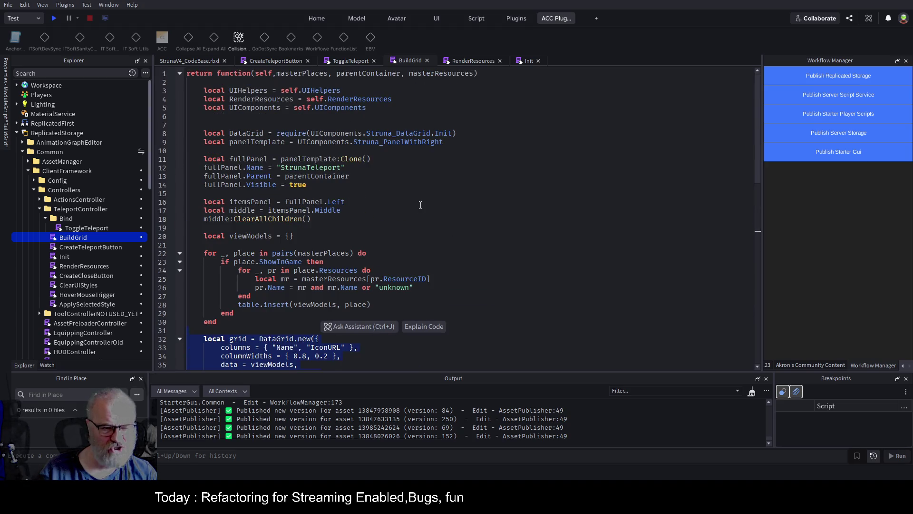
{"action": "left_click", "coordinate": [350, 125]}
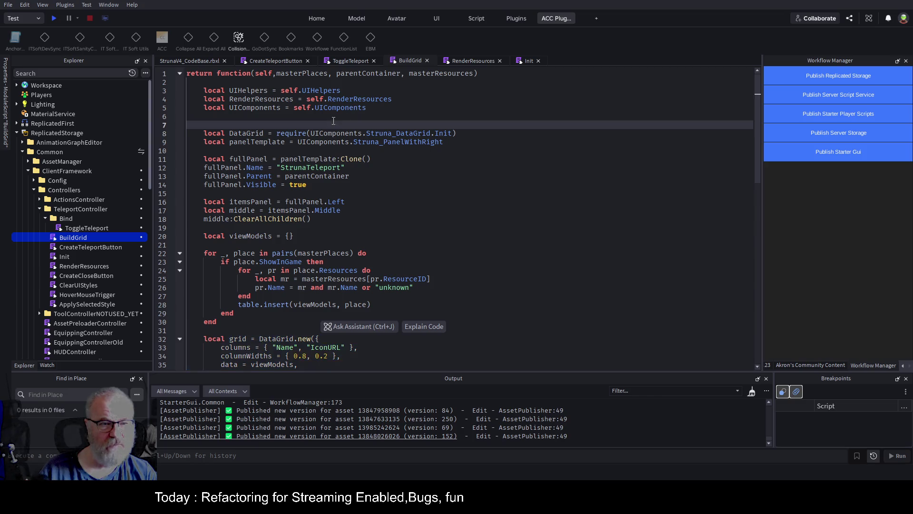
{"action": "key", "text": "Up"}
{"action": "left_click", "coordinate": [329, 123]}
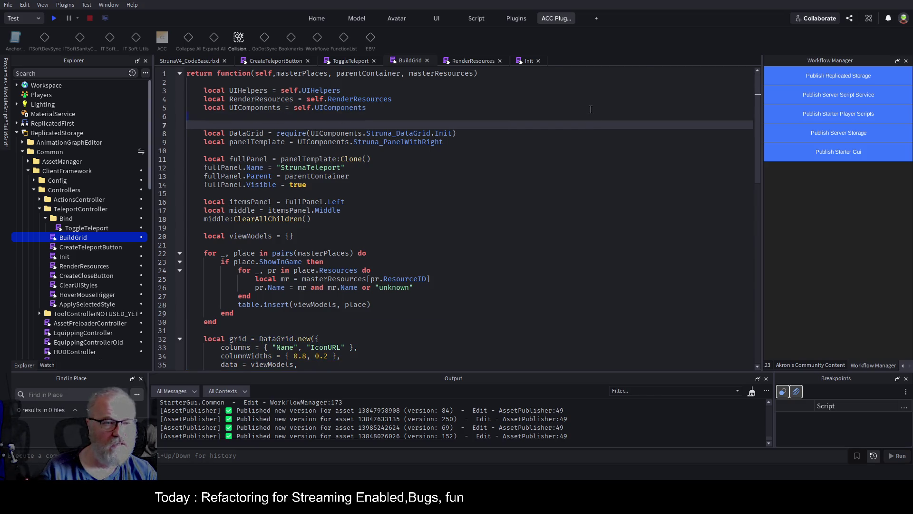
{"action": "key", "text": "BackSpace"}
Replace UIComponents with self.UIComponents in the panelTemplate and DataGrid require lines, then save.
{"action": "double_click", "coordinate": [260, 109]}
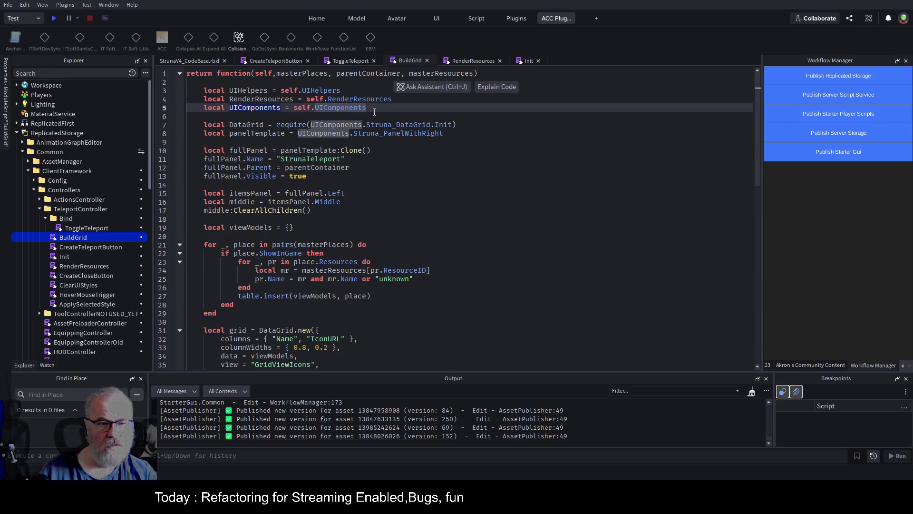
{"action": "left_click_drag", "start_coordinate": [373, 109], "coordinate": [293, 109]}
{"action": "key", "text": "ctrl+c"}
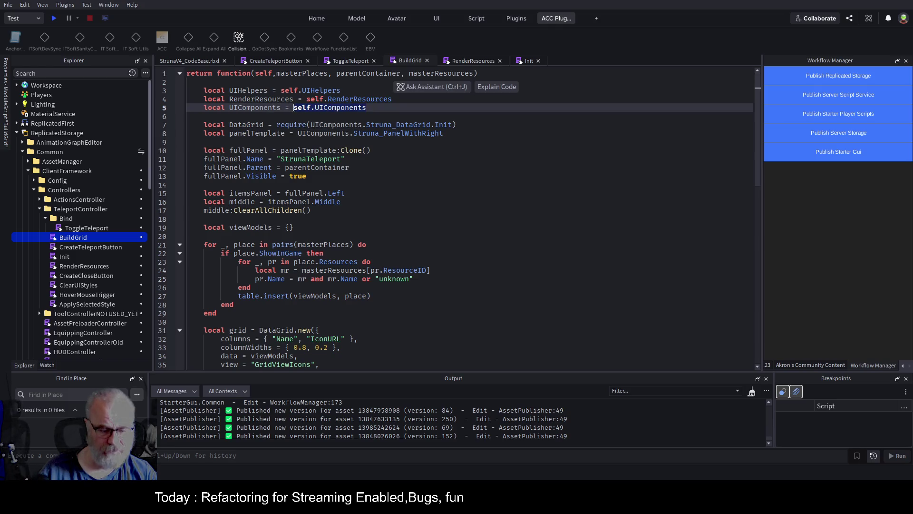
{"action": "double_click", "coordinate": [317, 133]}
{"action": "key", "text": "ctrl+v"}
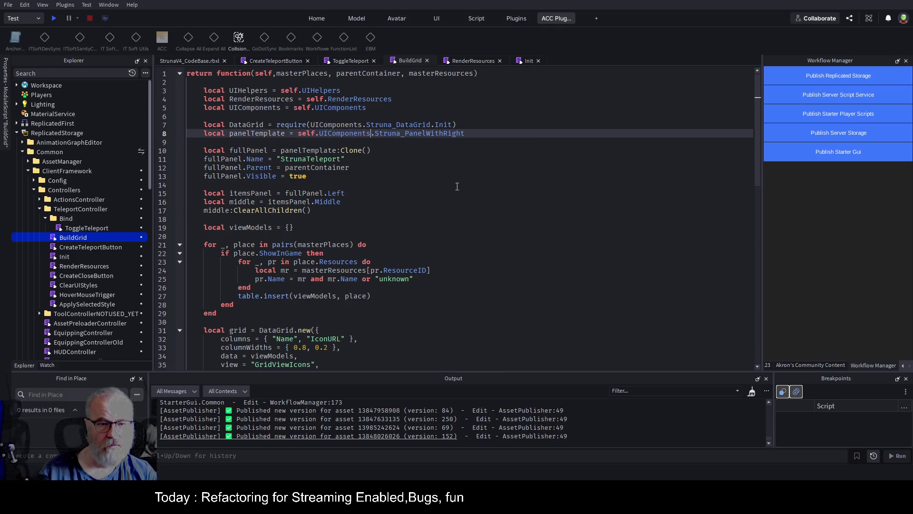
{"action": "double_click", "coordinate": [339, 124]}
{"action": "key", "text": "ctrl+v"}
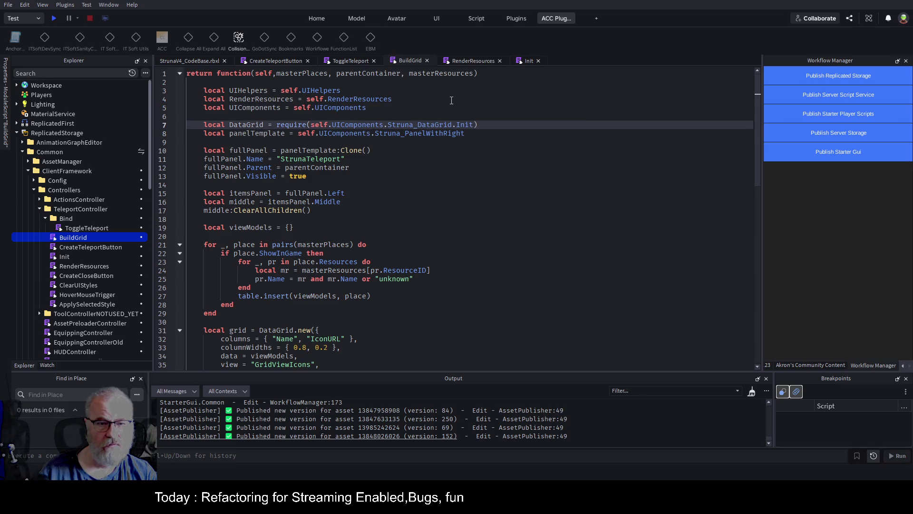
{"action": "left_click", "coordinate": [516, 176]}
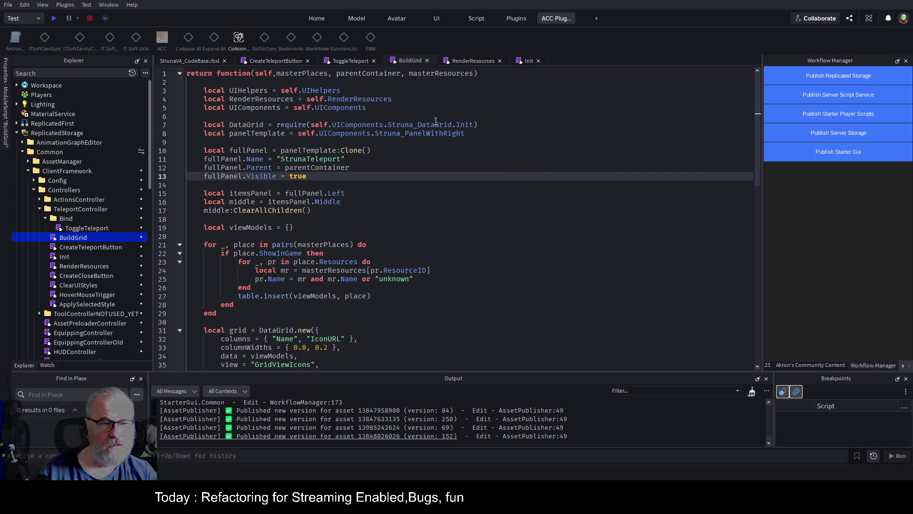
{"action": "key", "text": "ctrl+s"}
Delete the local UIComponents and UIHelpers alias lines from the top of BuildGrid.
{"action": "left_click", "coordinate": [373, 107]}
{"action": "key", "text": "shift+Home"}
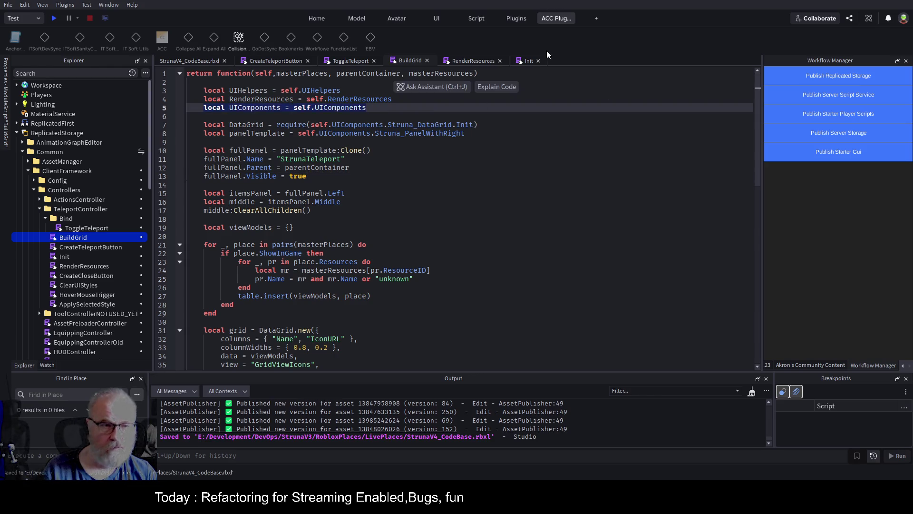
{"action": "key", "text": "Delete"}
{"action": "key", "text": "Delete"}
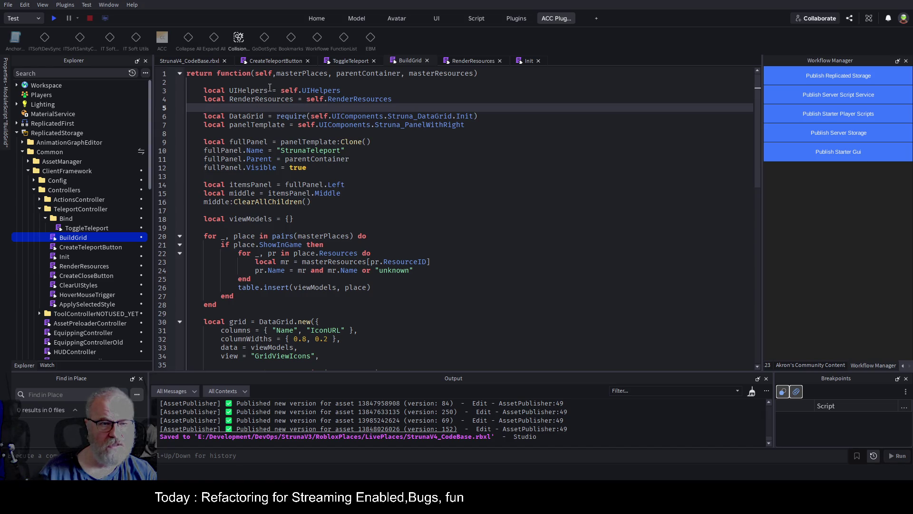
{"action": "left_click", "coordinate": [251, 91]}
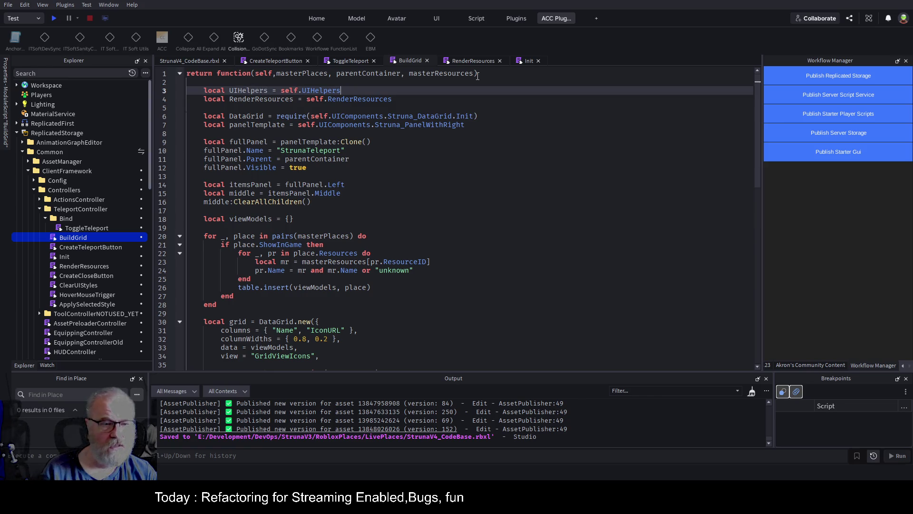
{"action": "key", "text": "shift+Home"}
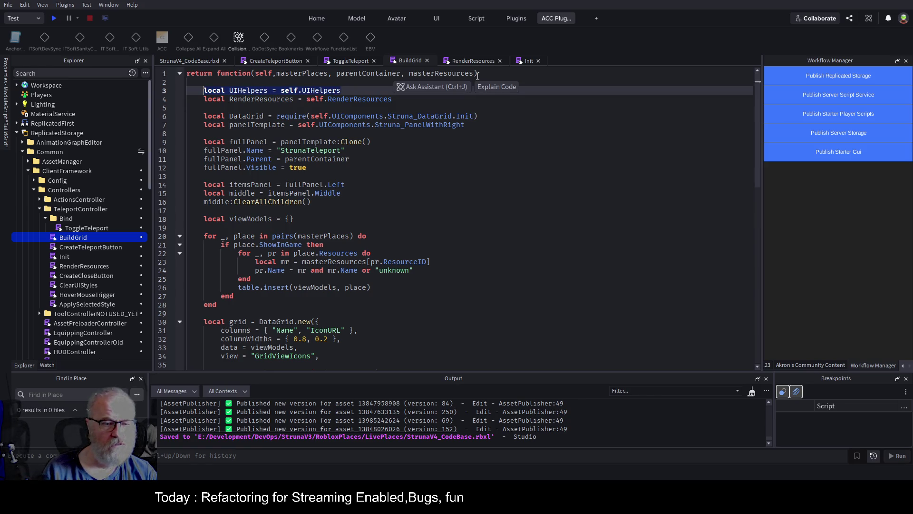
{"action": "left_click", "coordinate": [303, 236]}
{"action": "scroll", "coordinate": [339, 251], "scroll_direction": "down", "scroll_amount": 4}
{"action": "scroll", "coordinate": [339, 251], "scroll_direction": "up", "scroll_amount": 1}
{"action": "scroll", "coordinate": [338, 251], "scroll_direction": "up", "scroll_amount": 3}
{"action": "left_click_drag", "start_coordinate": [203, 91], "coordinate": [340, 90]}
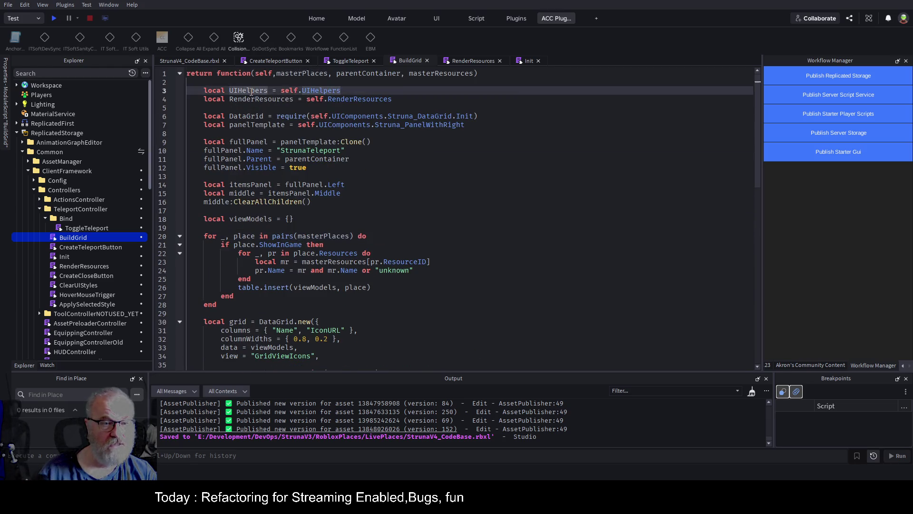
{"action": "scroll", "coordinate": [379, 213], "scroll_direction": "down", "scroll_amount": 9}
{"action": "scroll", "coordinate": [379, 213], "scroll_direction": "up", "scroll_amount": 9}
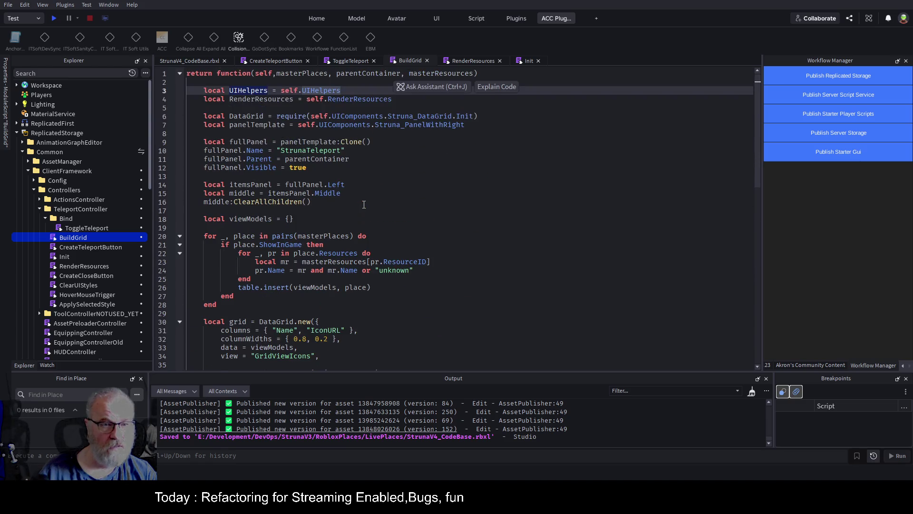
{"action": "key", "text": "Delete"}
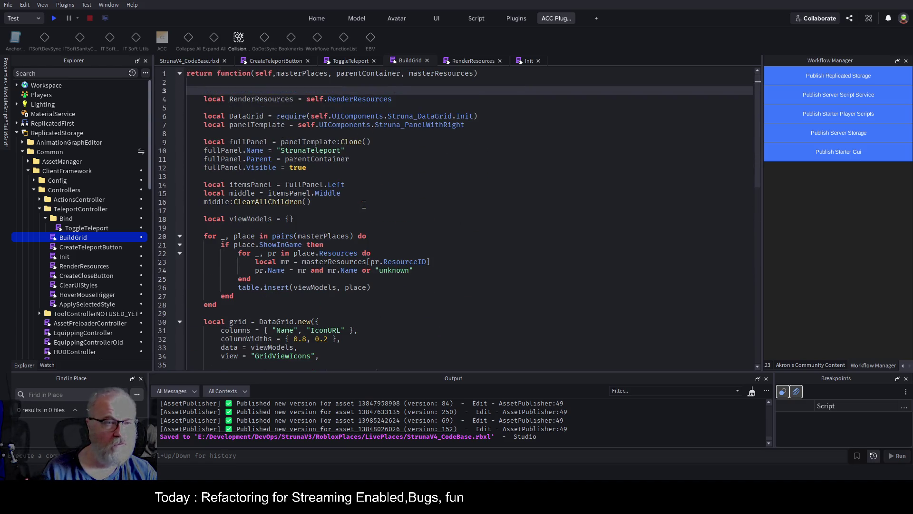
Delete the leftover blank lines and the RenderResources alias line, then save the place again.
{"action": "key", "text": "shift+Down"}
{"action": "key", "text": "Delete"}
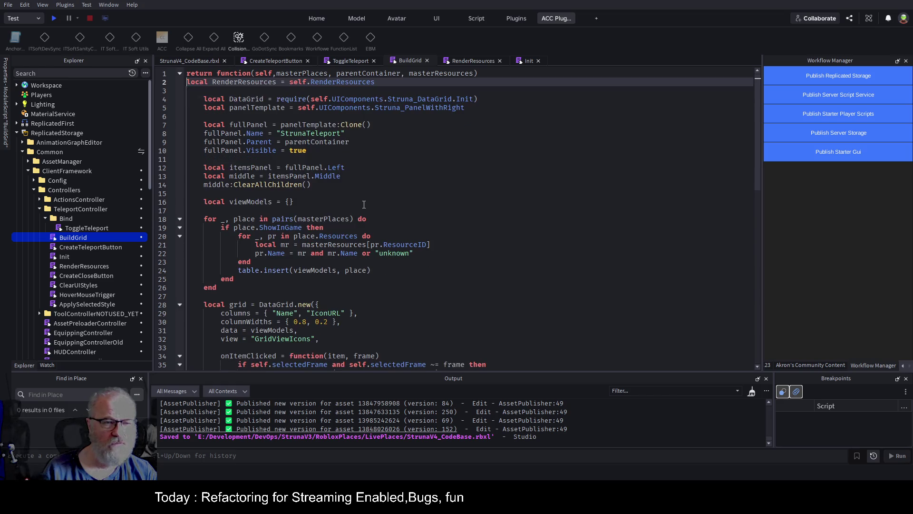
{"action": "key", "text": "shift+End"}
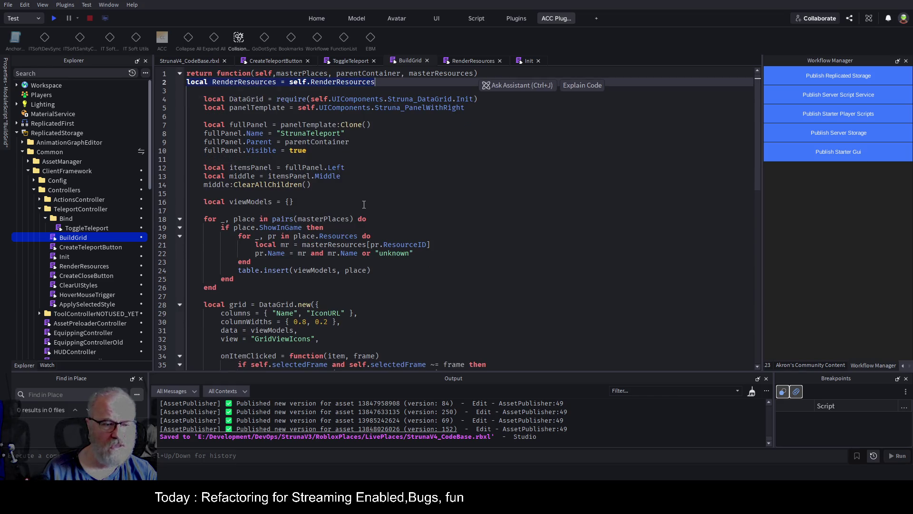
{"action": "key", "text": "Delete"}
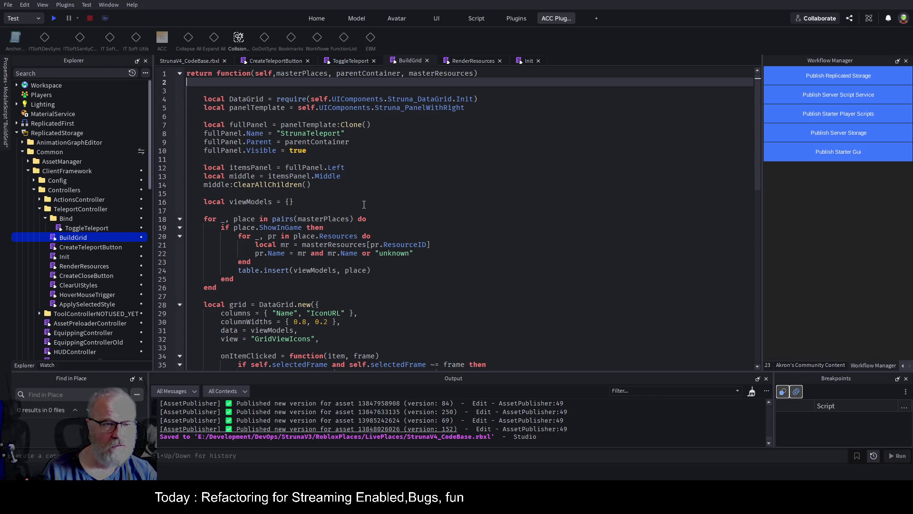
{"action": "key", "text": "Delete"}
{"action": "left_click", "coordinate": [441, 166]}
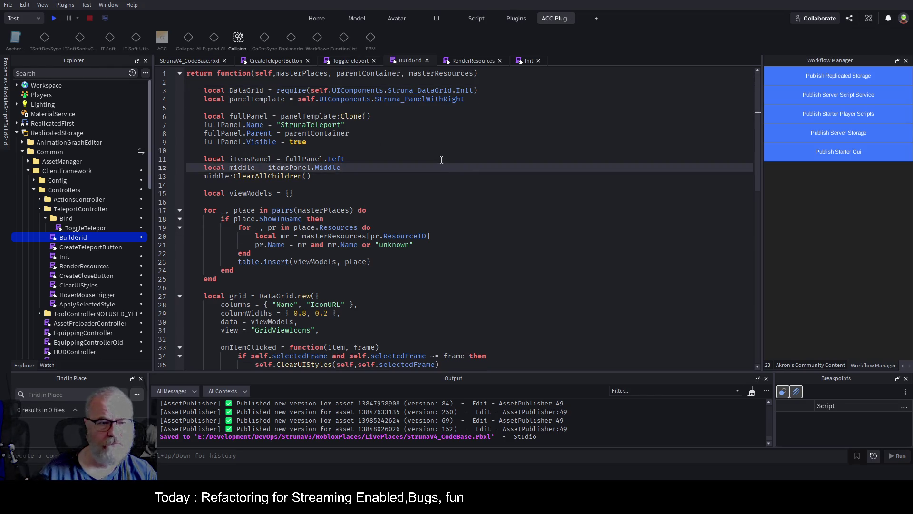
{"action": "scroll", "coordinate": [451, 190], "scroll_direction": "down", "scroll_amount": 5}
{"action": "key", "text": "ctrl+s"}
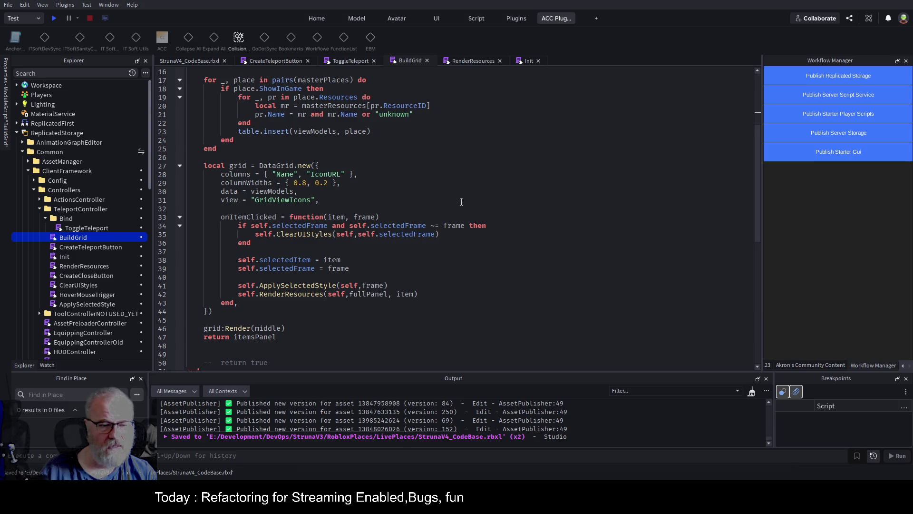
Collapse Controllers and select the Title TextLabel under UIComponents > Struna_PanelWithRight > Left > Top.
{"action": "scroll", "coordinate": [459, 199], "scroll_direction": "up", "scroll_amount": 5}
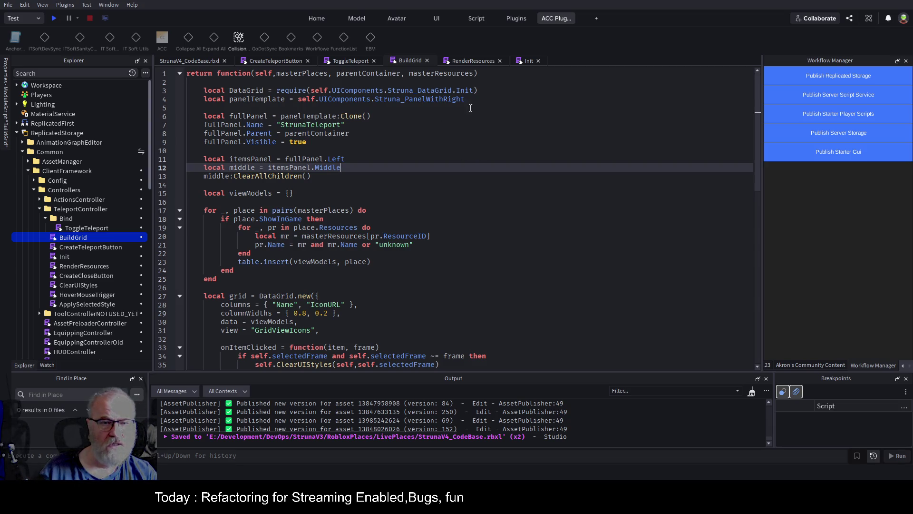
{"action": "double_click", "coordinate": [443, 100]}
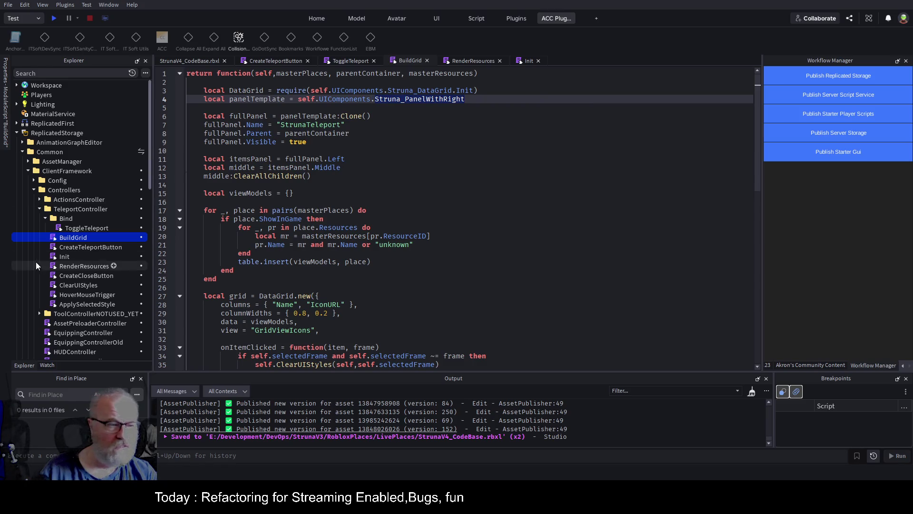
{"action": "left_click", "coordinate": [34, 190]}
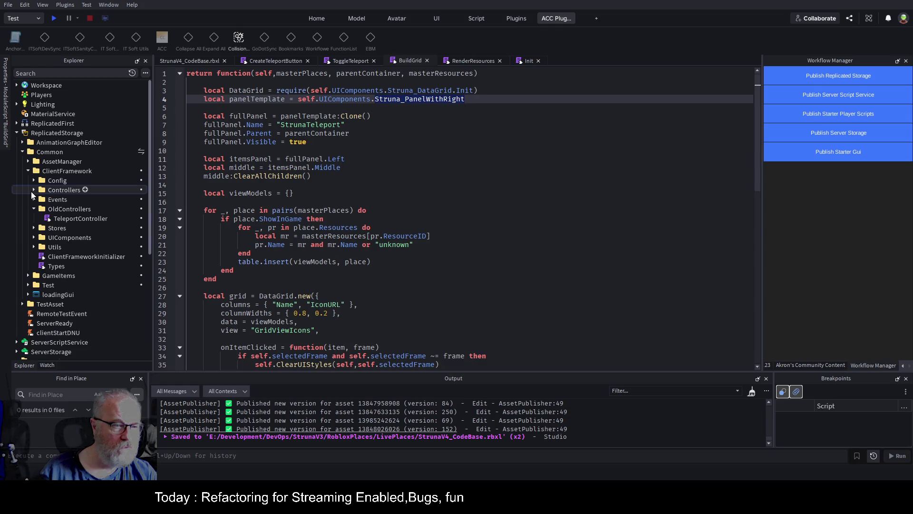
{"action": "left_click", "coordinate": [34, 238]}
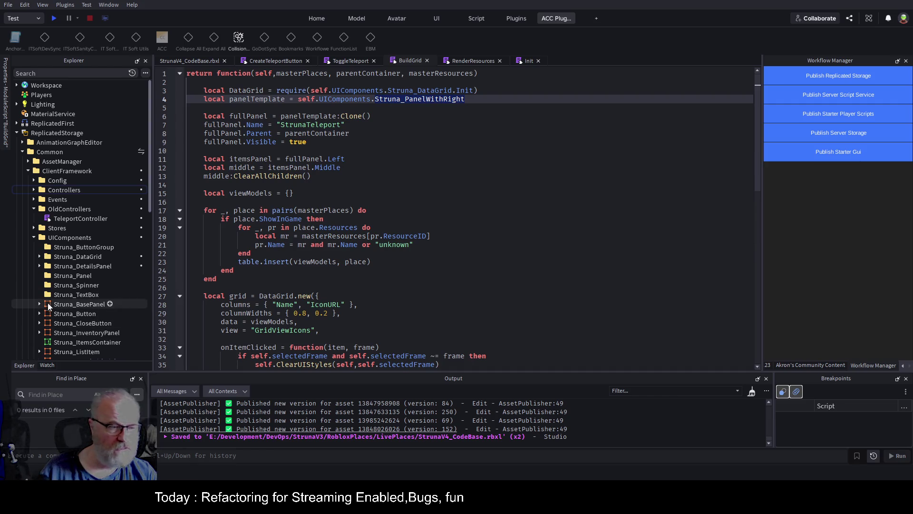
{"action": "scroll", "coordinate": [71, 275], "scroll_direction": "down", "scroll_amount": 3}
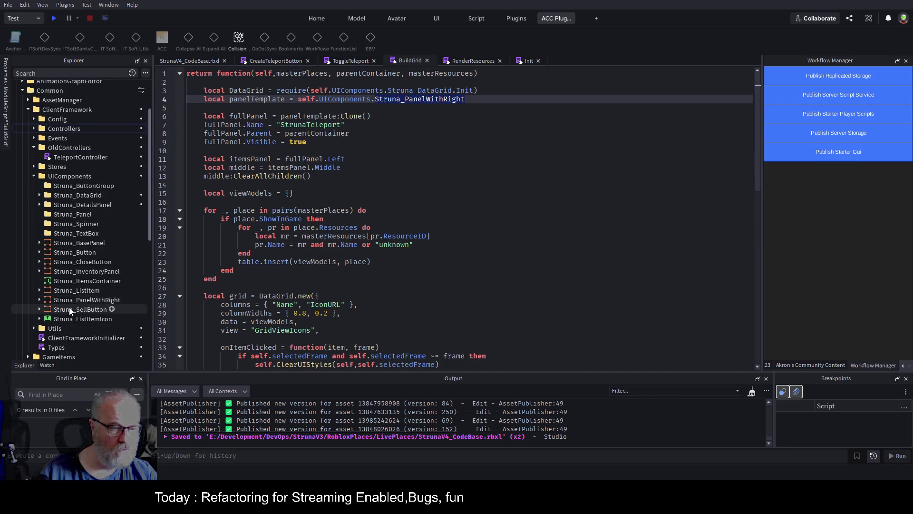
{"action": "left_click", "coordinate": [40, 300]}
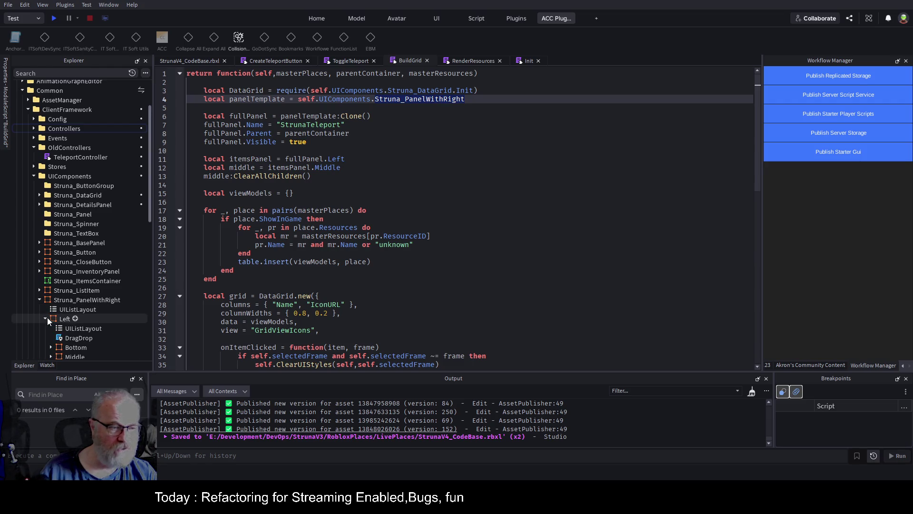
{"action": "left_click", "coordinate": [45, 320]}
{"action": "scroll", "coordinate": [52, 328], "scroll_direction": "down", "scroll_amount": 2}
{"action": "left_click", "coordinate": [51, 326]}
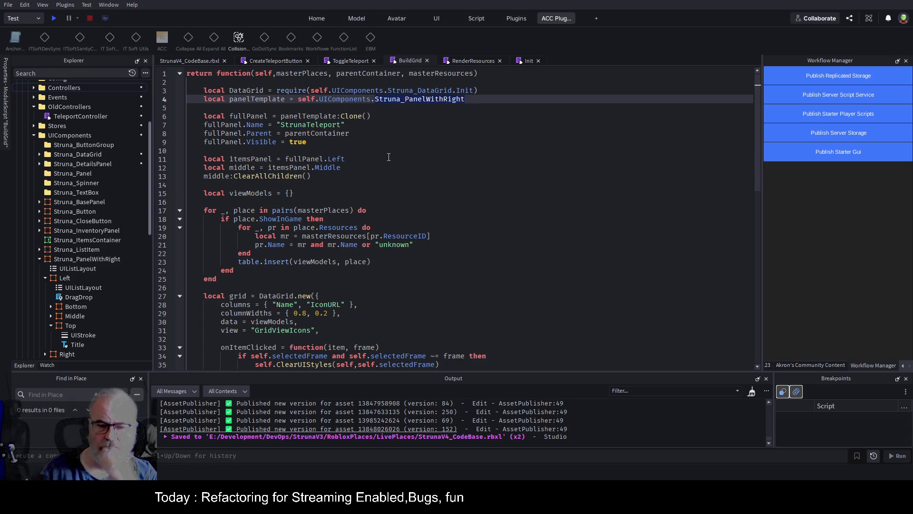
{"action": "left_click", "coordinate": [75, 344]}
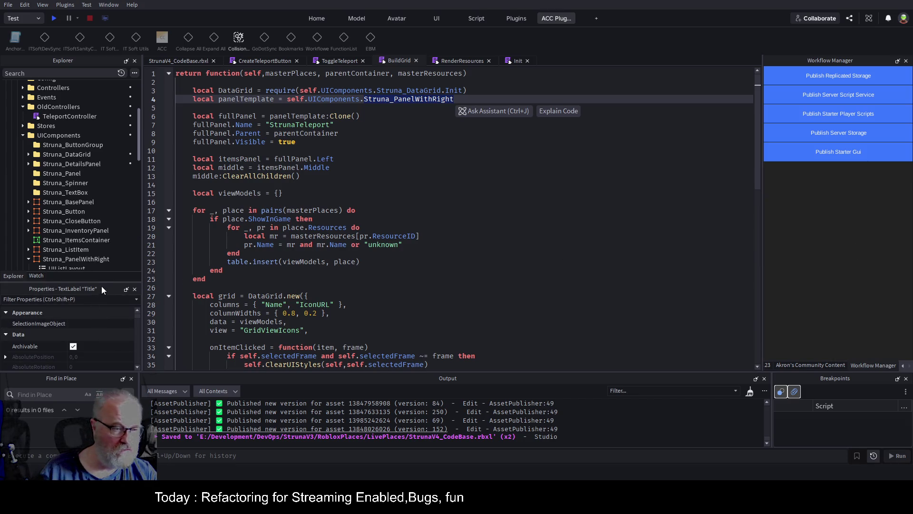
Change the Title label's Text property from 'Label' to 'Struna Places of Interest'.
{"action": "scroll", "coordinate": [79, 342], "scroll_direction": "down", "scroll_amount": 10}
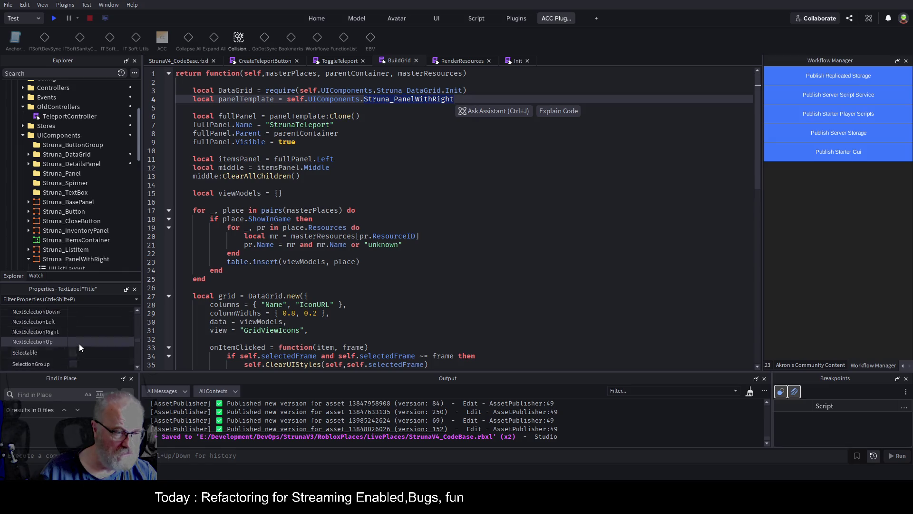
{"action": "scroll", "coordinate": [79, 345], "scroll_direction": "down", "scroll_amount": 3}
{"action": "scroll", "coordinate": [84, 341], "scroll_direction": "down", "scroll_amount": 3}
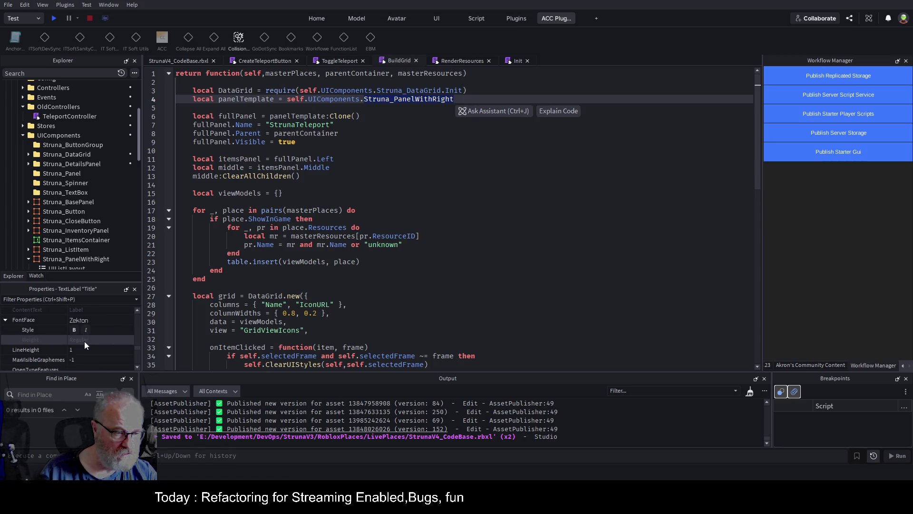
{"action": "left_click", "coordinate": [87, 340]}
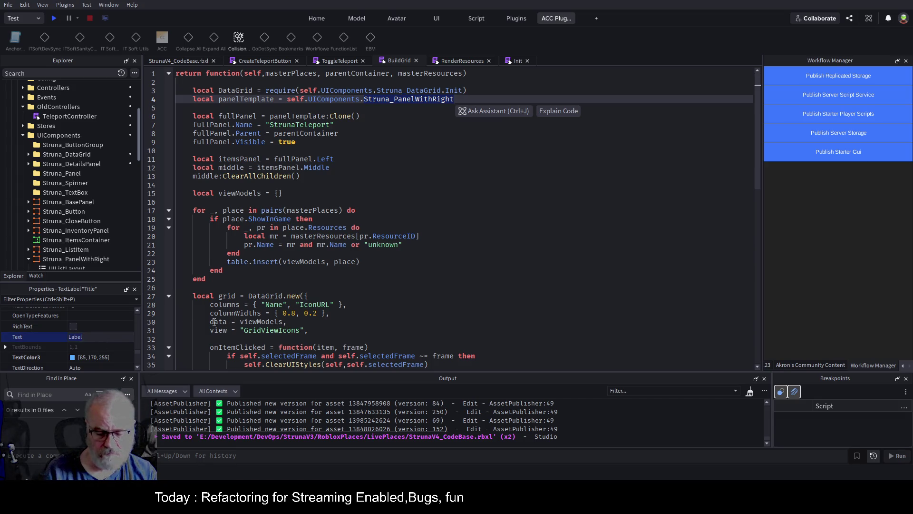
{"action": "type", "text": "Struna"}
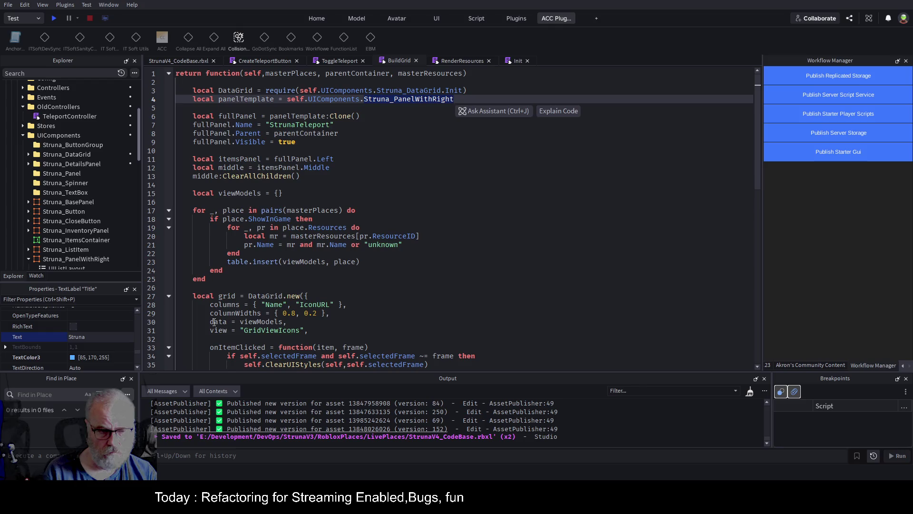
{"action": "type", "text": " Places"}
{"action": "type", "text": " of Intere"}
{"action": "type", "text": "st"}
{"action": "key", "text": "Return"}
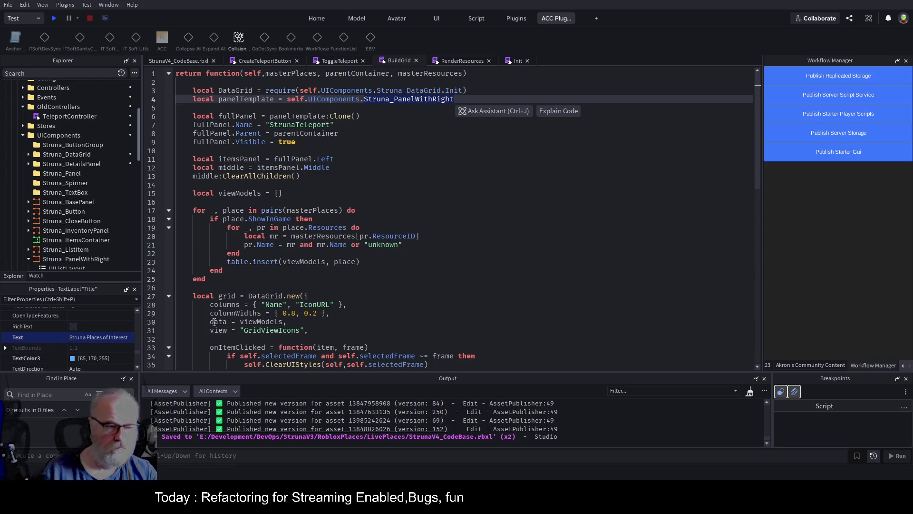
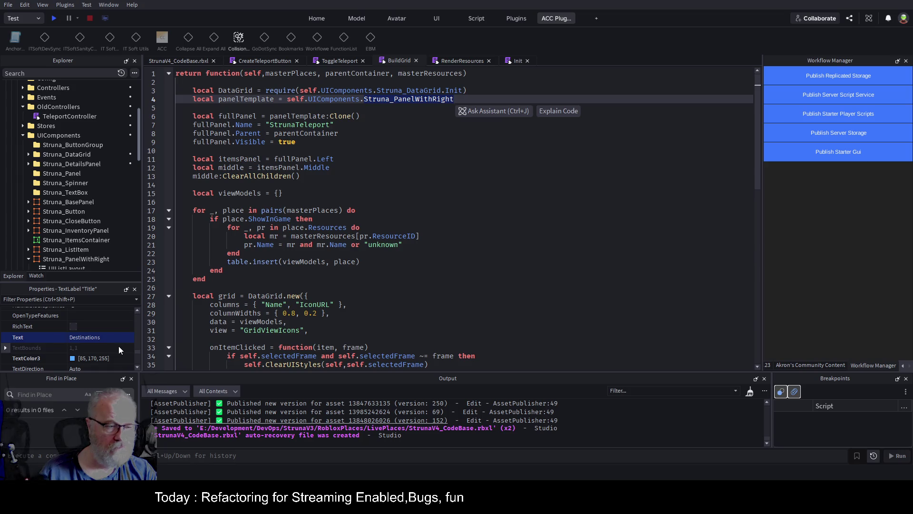
Save the StrunaV4_CodeBase place with the current BuildGrid teleport panel script.
{"action": "key", "text": "ctrl+s"}
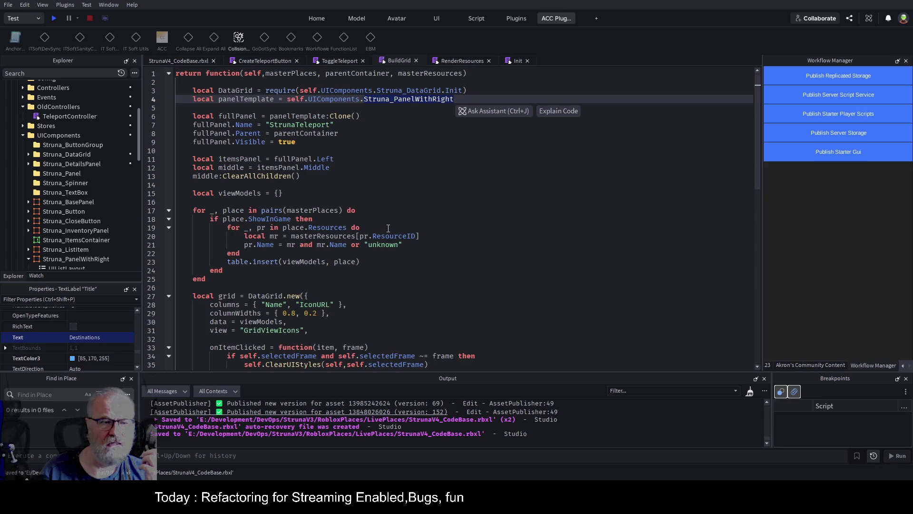
{"action": "scroll", "coordinate": [75, 190], "scroll_direction": "up", "scroll_amount": 3}
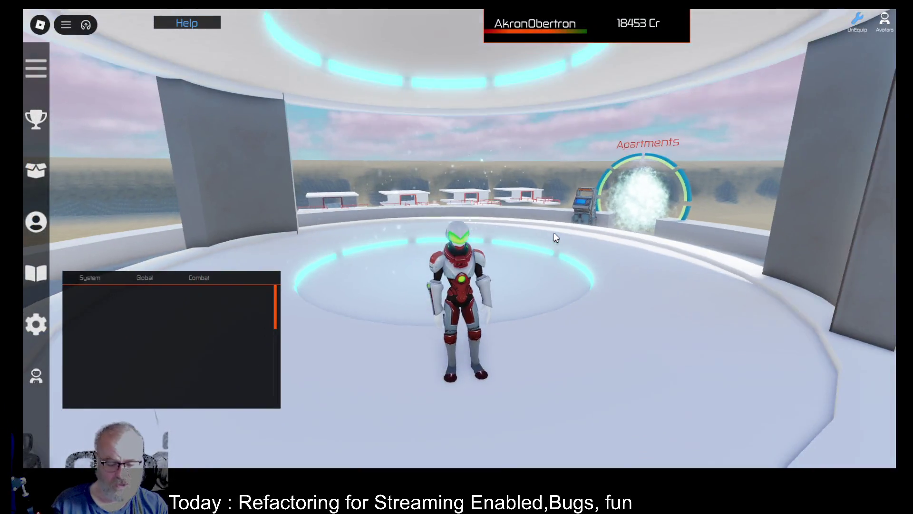
Walk to the terminal, compare Xaley's and Bovi's resources in the panel, and teleport to Bovi.
{"action": "key", "text": "w"}
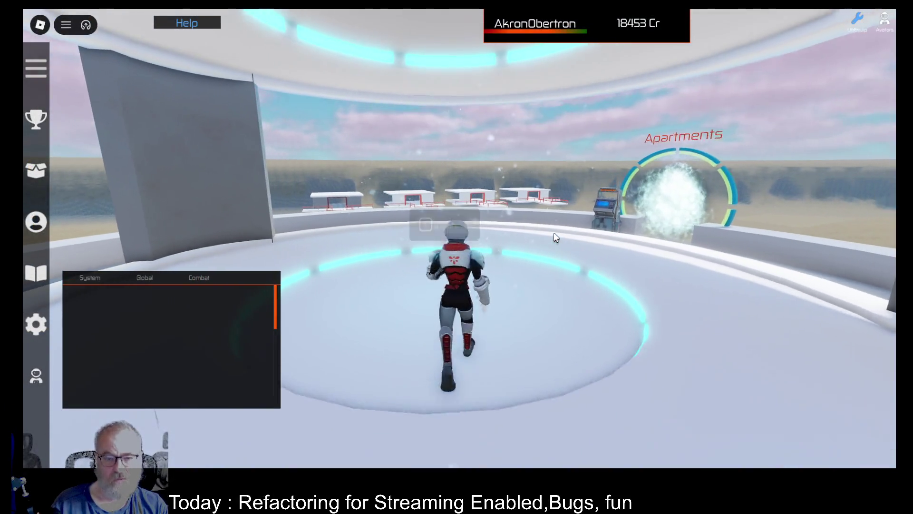
{"action": "key", "text": "e"}
{"action": "left_click", "coordinate": [227, 155]}
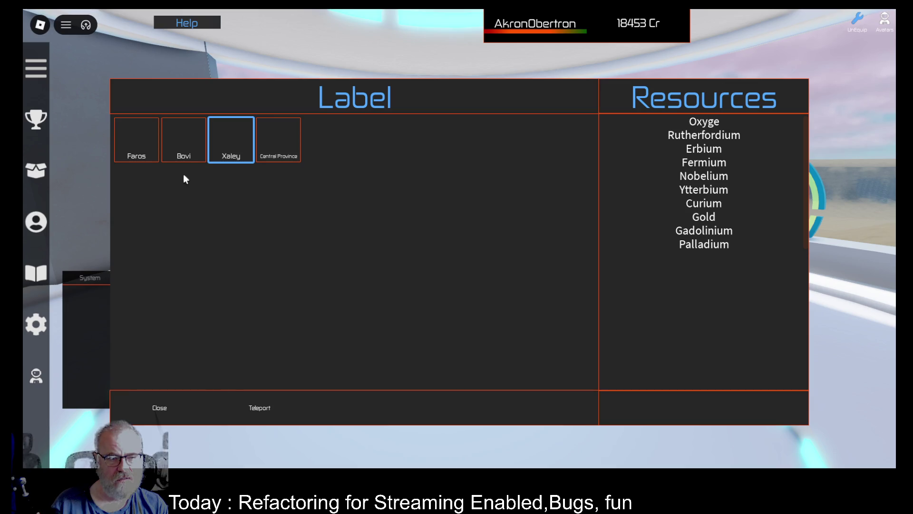
{"action": "left_click", "coordinate": [188, 157]}
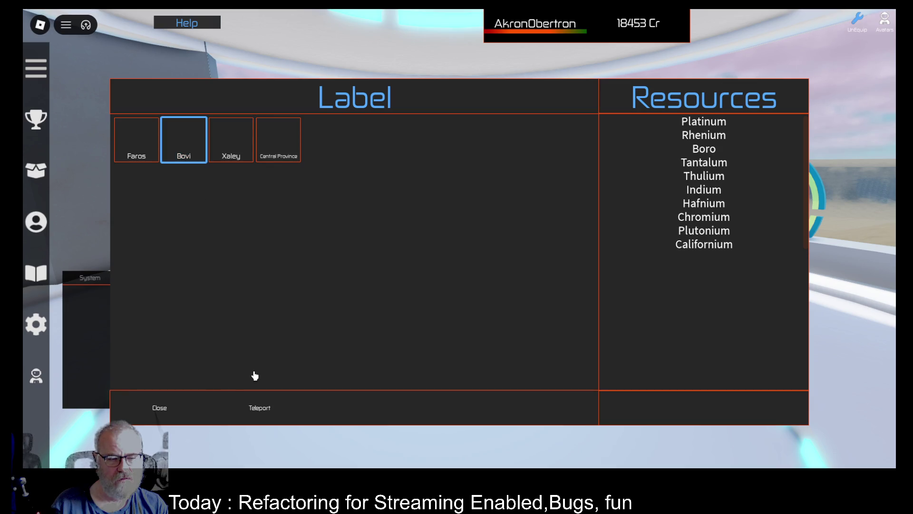
{"action": "left_click", "coordinate": [259, 406]}
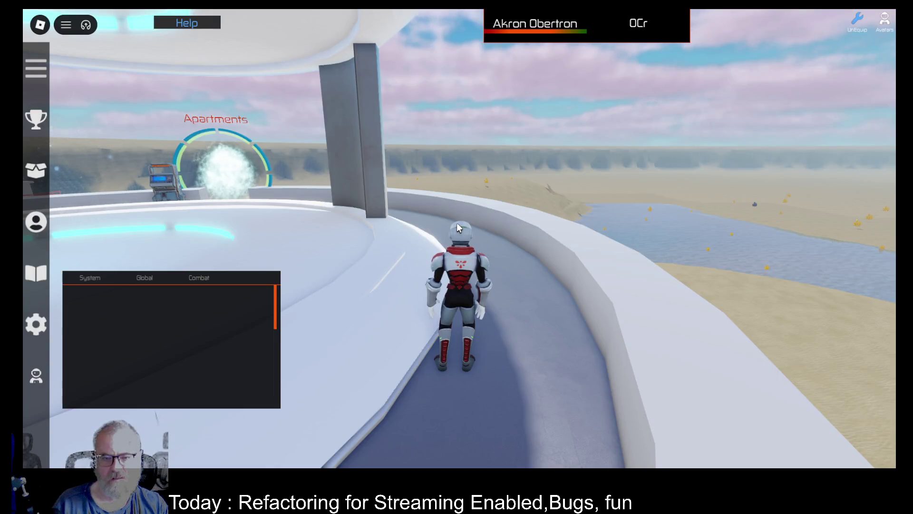
After arriving at Bovi, run back to the terminal, reopen the teleport panel and close it.
{"action": "key", "text": "w"}
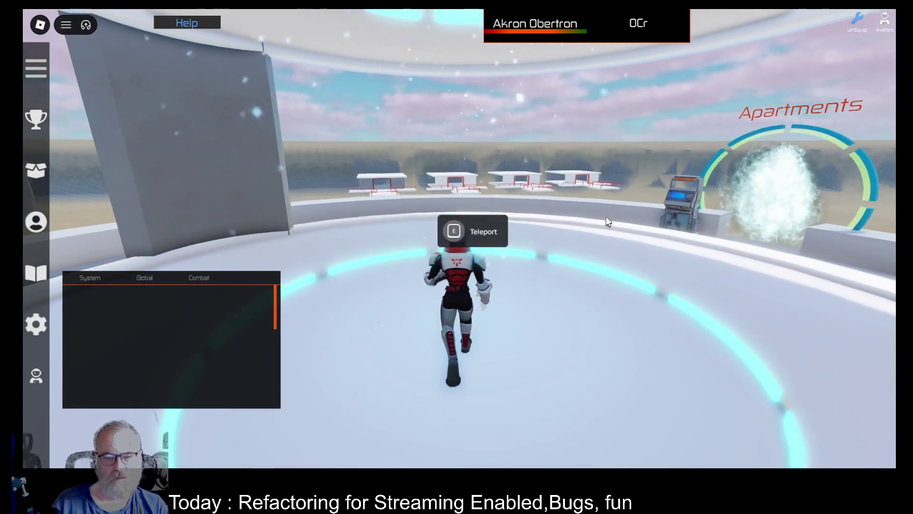
{"action": "key", "text": "e"}
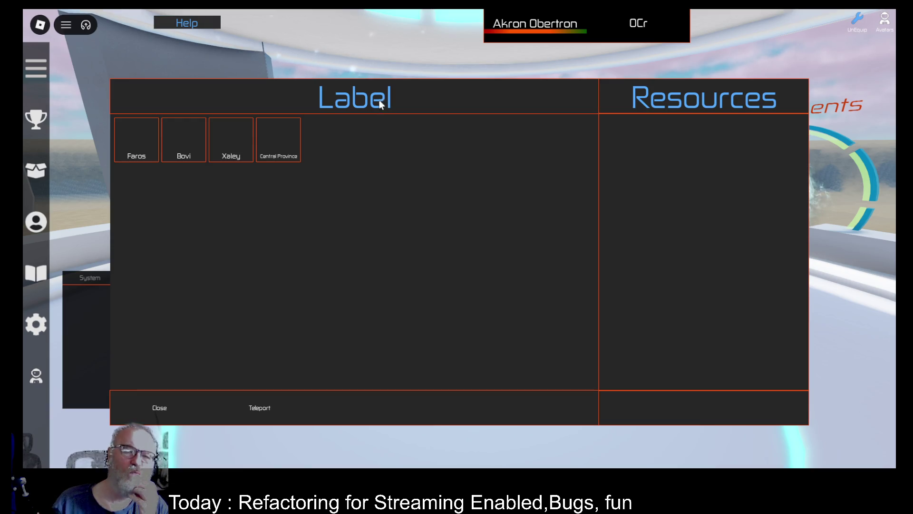
{"action": "left_click", "coordinate": [155, 409]}
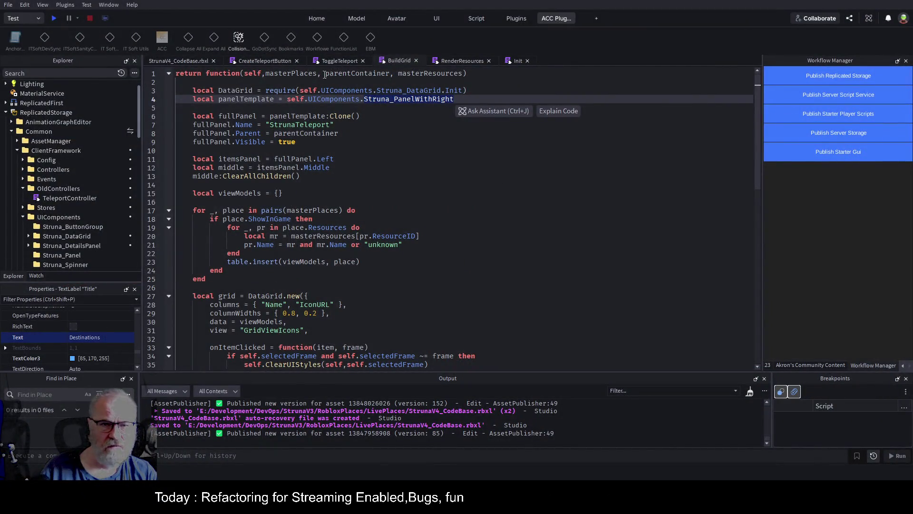
{"action": "left_click", "coordinate": [187, 64]}
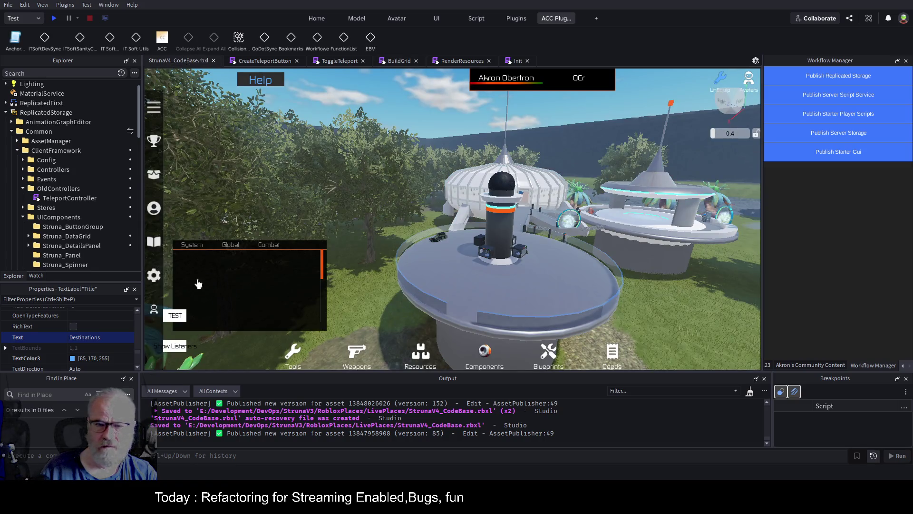
Set the Title label's Text to 'Destinations', save the place, and publish the replicated storage.
{"action": "scroll", "coordinate": [93, 206], "scroll_direction": "down", "scroll_amount": 6}
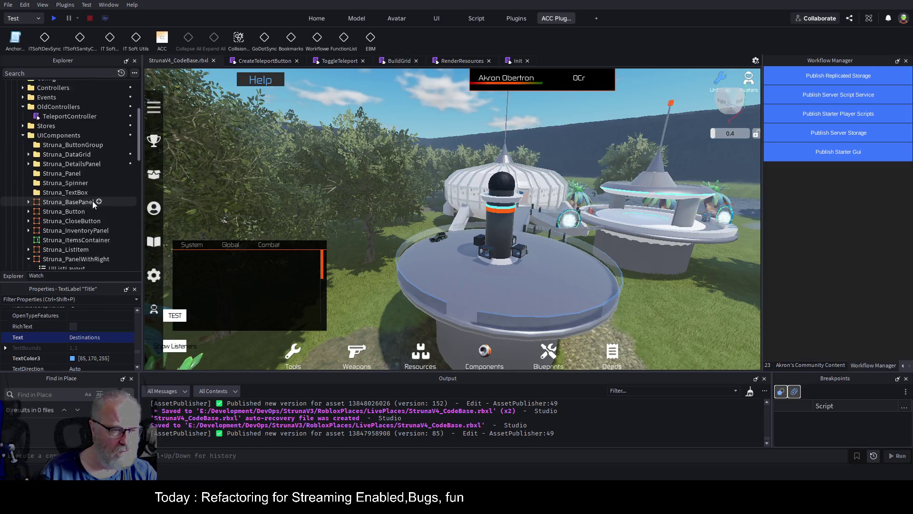
{"action": "scroll", "coordinate": [93, 206], "scroll_direction": "down", "scroll_amount": 2}
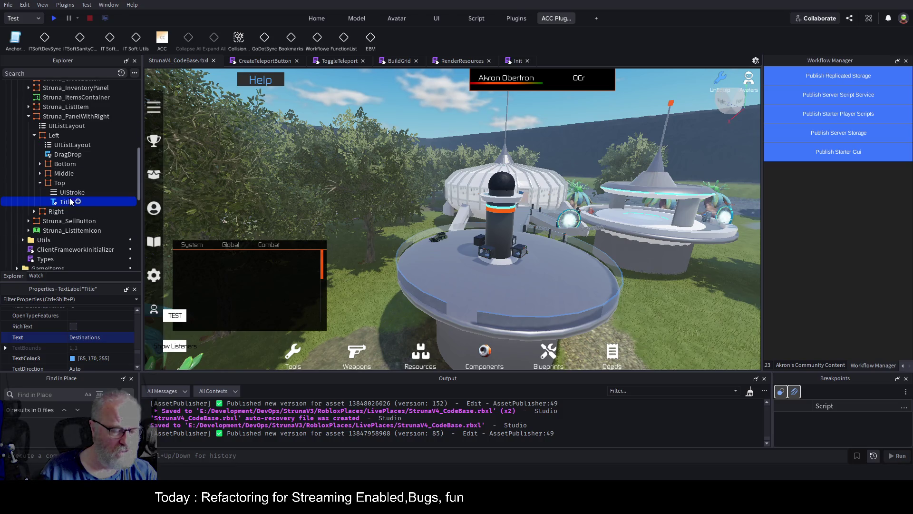
{"action": "left_click", "coordinate": [116, 339]}
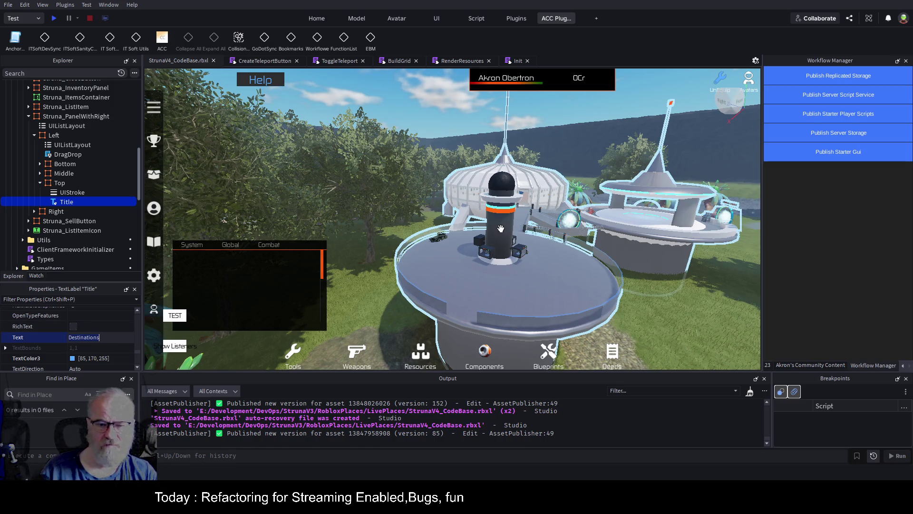
{"action": "key", "text": "ctrl+s"}
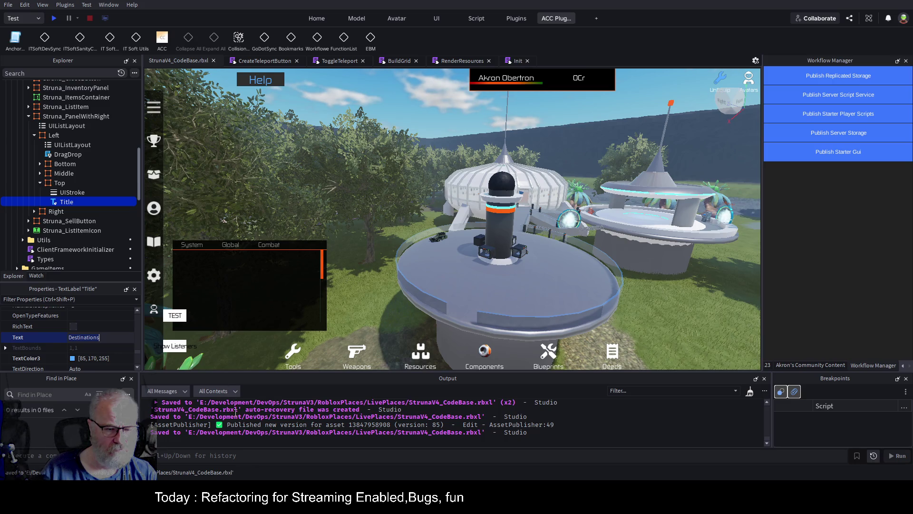
{"action": "scroll", "coordinate": [44, 103], "scroll_direction": "up", "scroll_amount": 10}
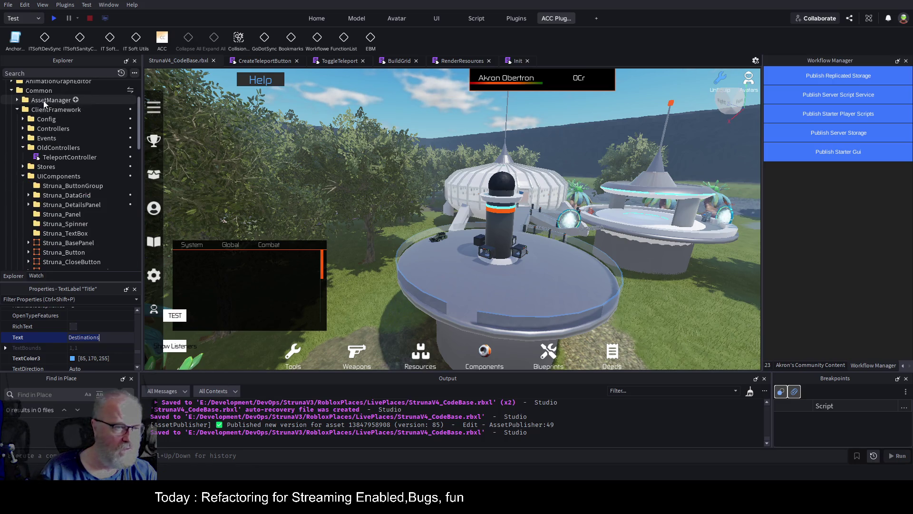
{"action": "scroll", "coordinate": [67, 116], "scroll_direction": "up", "scroll_amount": 3}
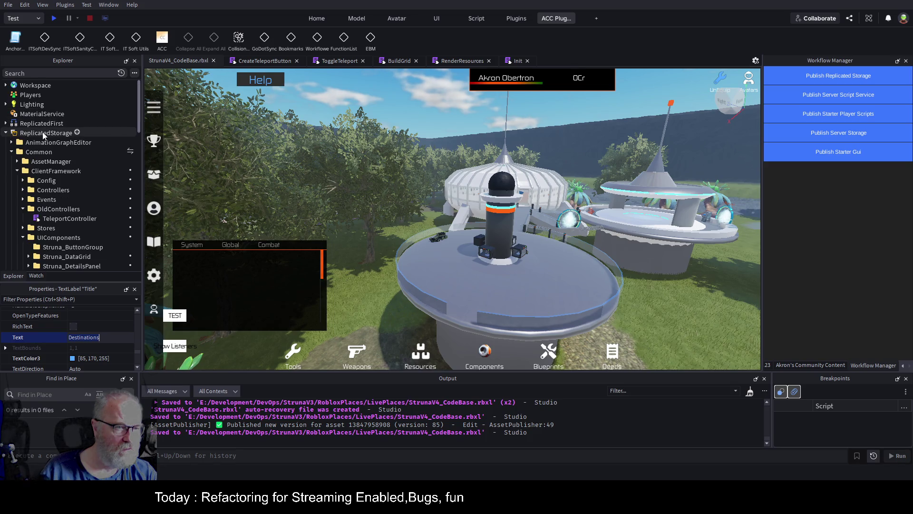
{"action": "left_click", "coordinate": [826, 81]}
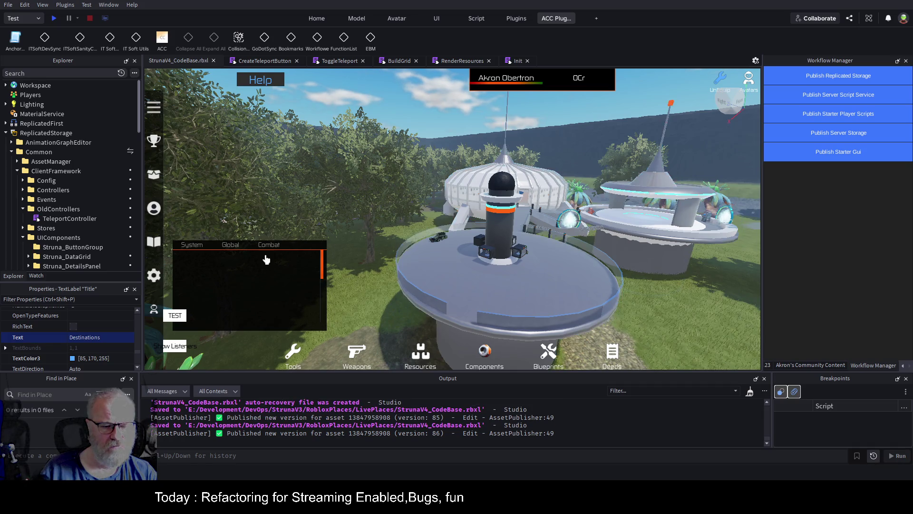
Playtest and open the teleport panel at the terminal to confirm its heading reads Destinations.
{"action": "left_click", "coordinate": [56, 18]}
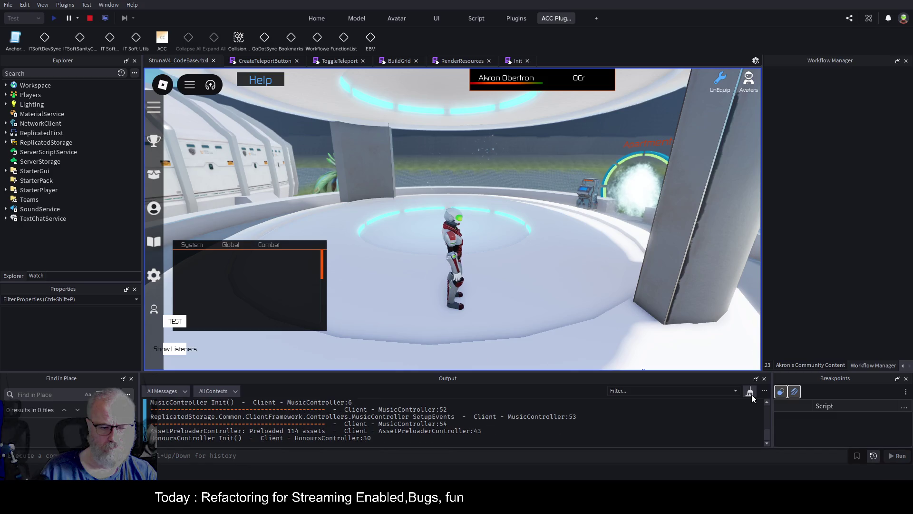
{"action": "left_click", "coordinate": [752, 394]}
{"action": "left_click", "coordinate": [599, 305]}
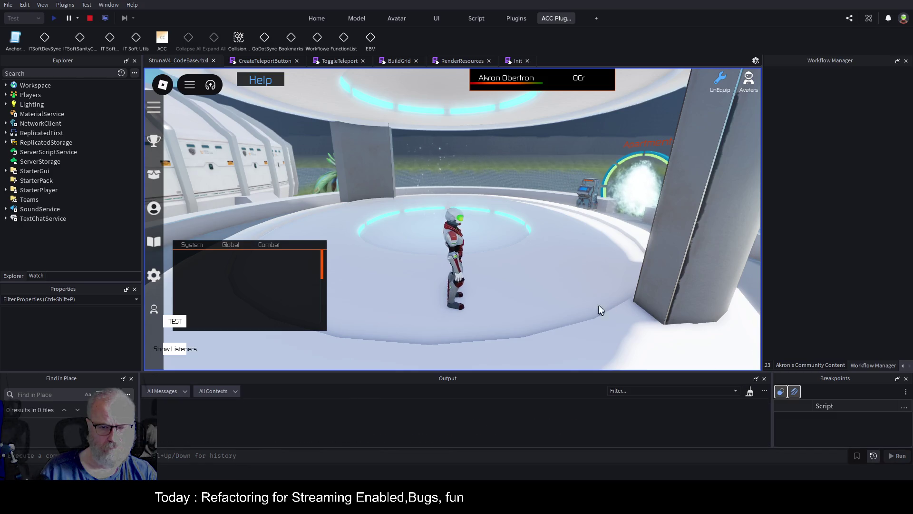
{"action": "key", "text": "w"}
{"action": "key", "text": "e"}
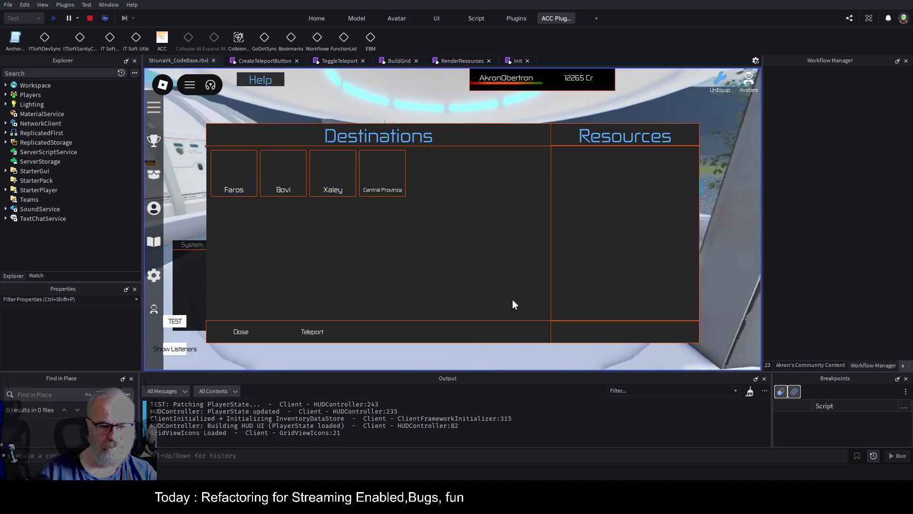
{"action": "left_click", "coordinate": [235, 342]}
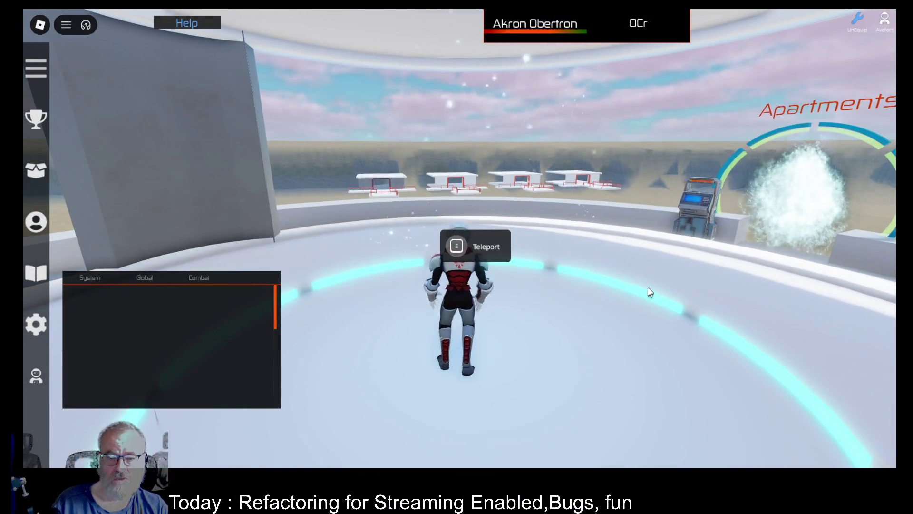
Reopen the teleport panel, select Xaley to view its resources, and teleport there.
{"action": "key", "text": "e"}
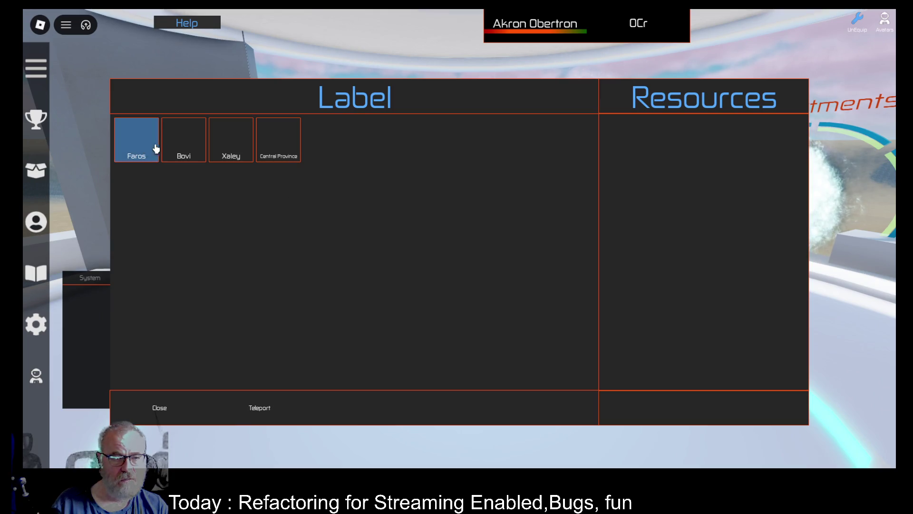
{"action": "left_click", "coordinate": [241, 160]}
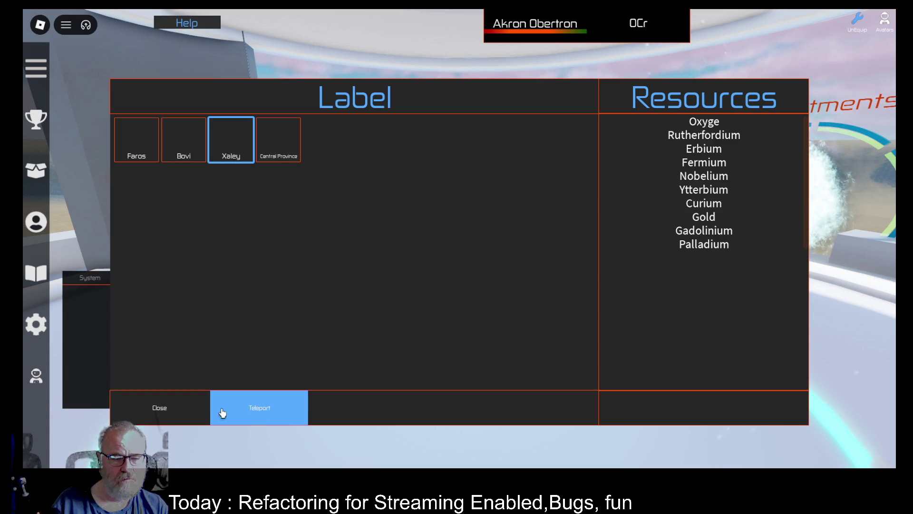
{"action": "left_click", "coordinate": [253, 415]}
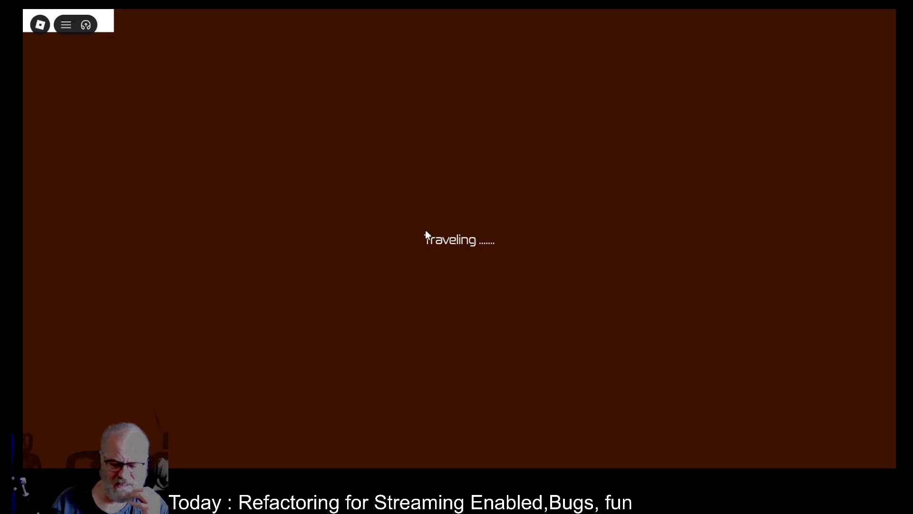
{"action": "key", "text": "F9"}
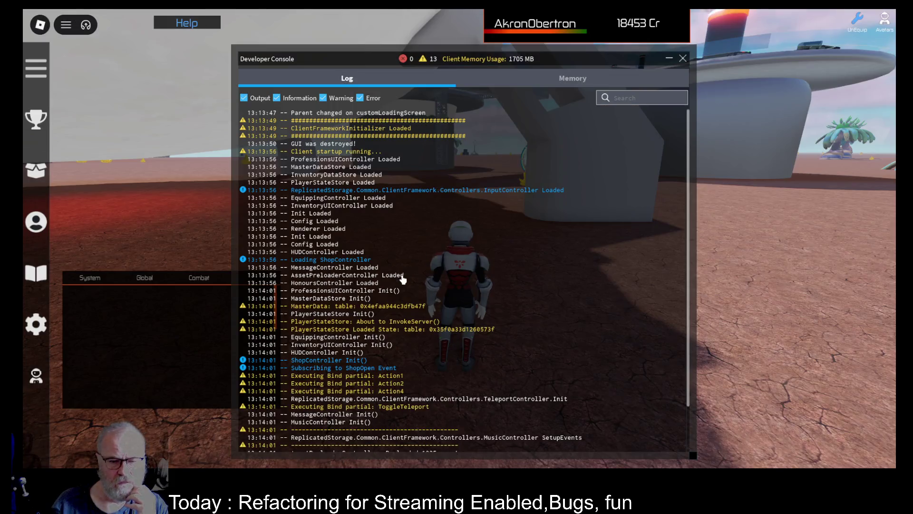
Close the developer console and run the character toward the towers and portal.
{"action": "left_click", "coordinate": [684, 58]}
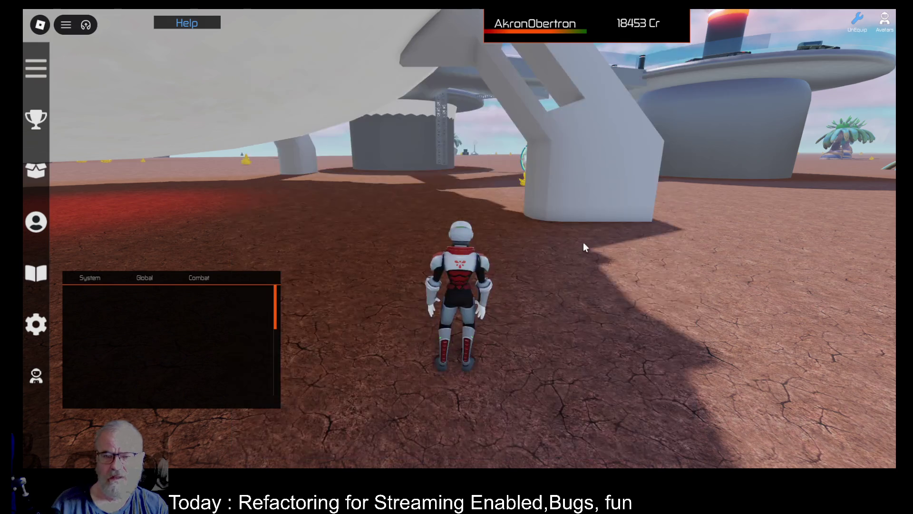
{"action": "key", "text": "w"}
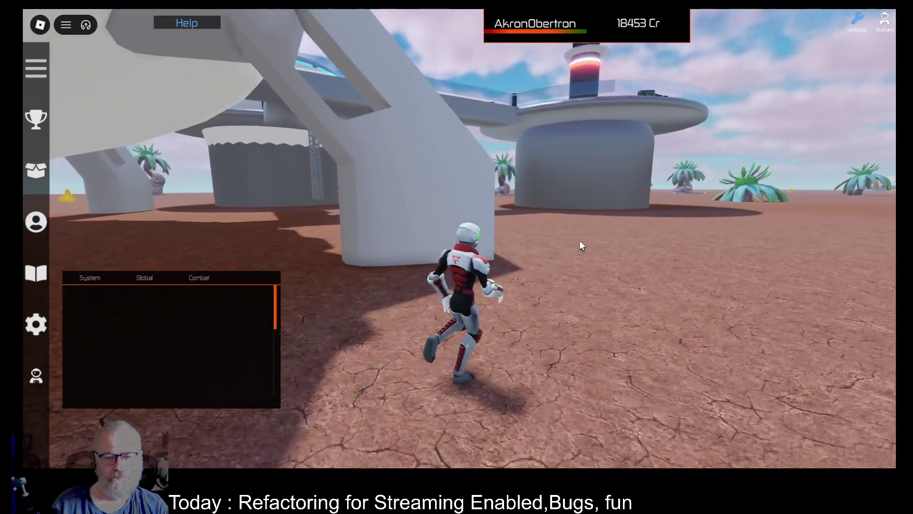
{"action": "key", "text": "w"}
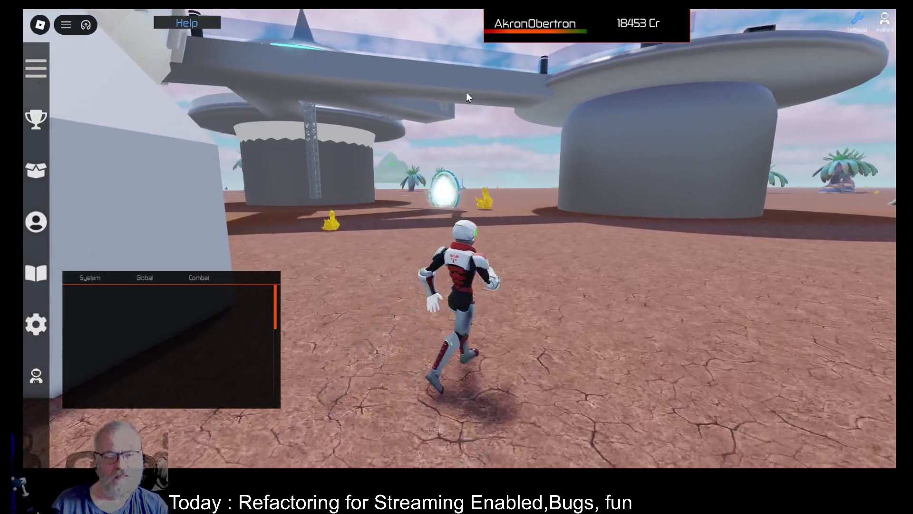
{"action": "key", "text": "w"}
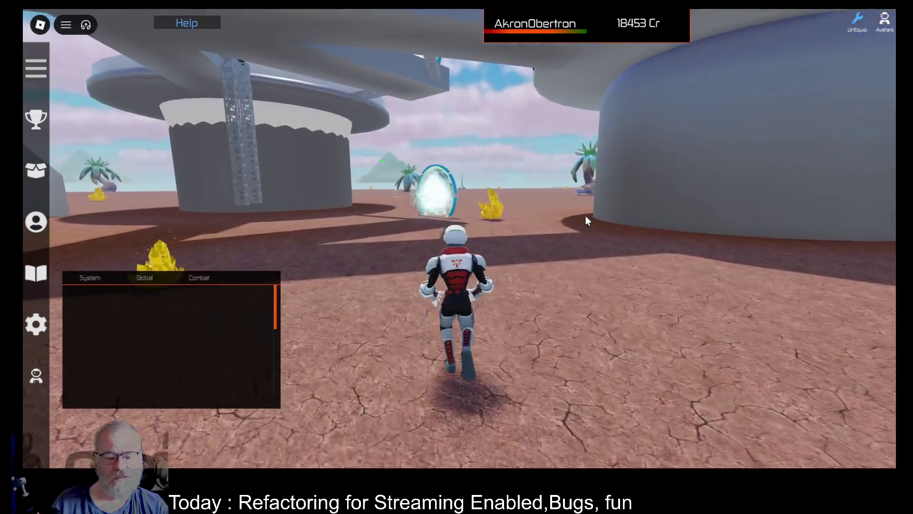
Reopen the developer console, switch it from Client to the Server log, review it, and close it.
{"action": "key", "text": "F9"}
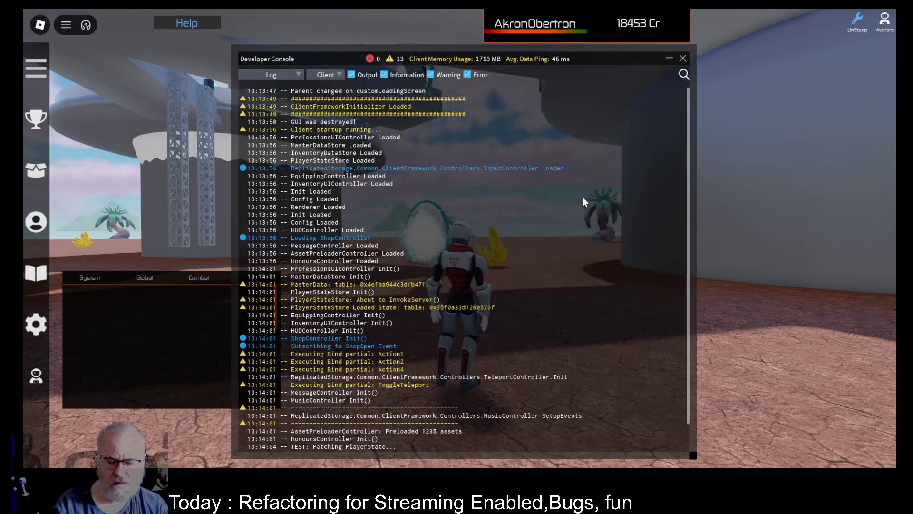
{"action": "scroll", "coordinate": [523, 228], "scroll_direction": "down", "scroll_amount": 3}
{"action": "scroll", "coordinate": [461, 279], "scroll_direction": "up", "scroll_amount": 3}
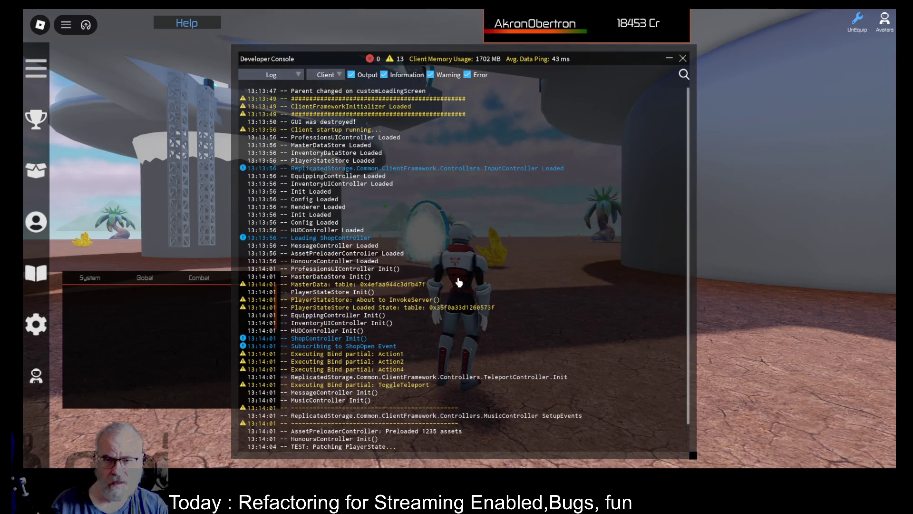
{"action": "left_click", "coordinate": [335, 76]}
{"action": "left_click", "coordinate": [336, 106]}
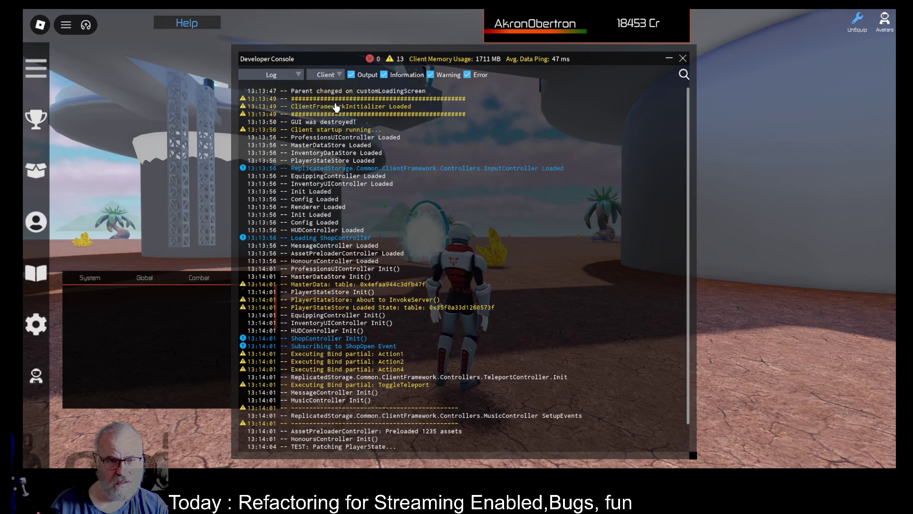
{"action": "scroll", "coordinate": [498, 283], "scroll_direction": "down", "scroll_amount": 10}
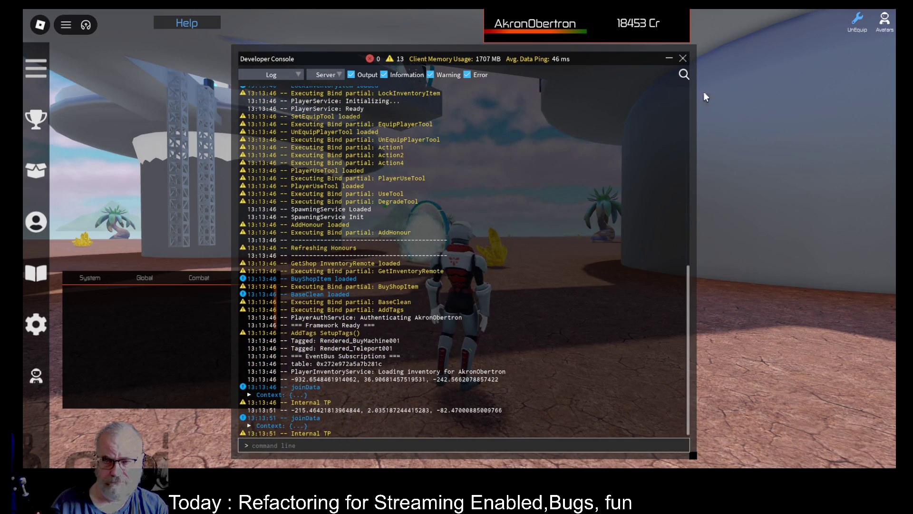
{"action": "left_click", "coordinate": [683, 58]}
Run across the walkway to the Apartments portal and open the Destinations teleport panel.
{"action": "key", "text": "w"}
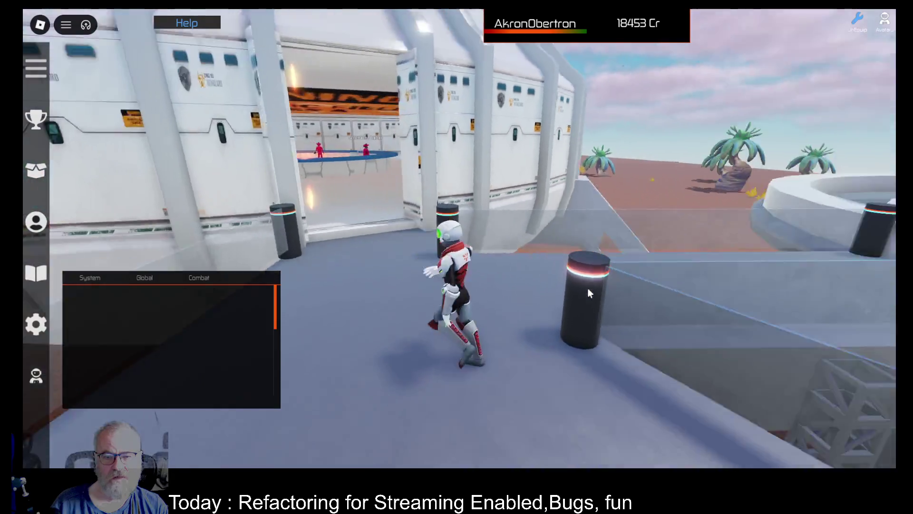
{"action": "key", "text": "d"}
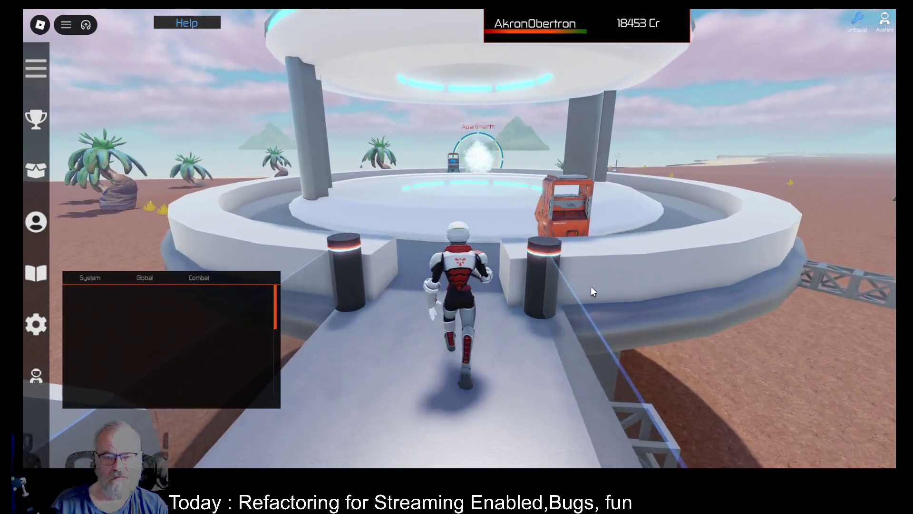
{"action": "key", "text": "w"}
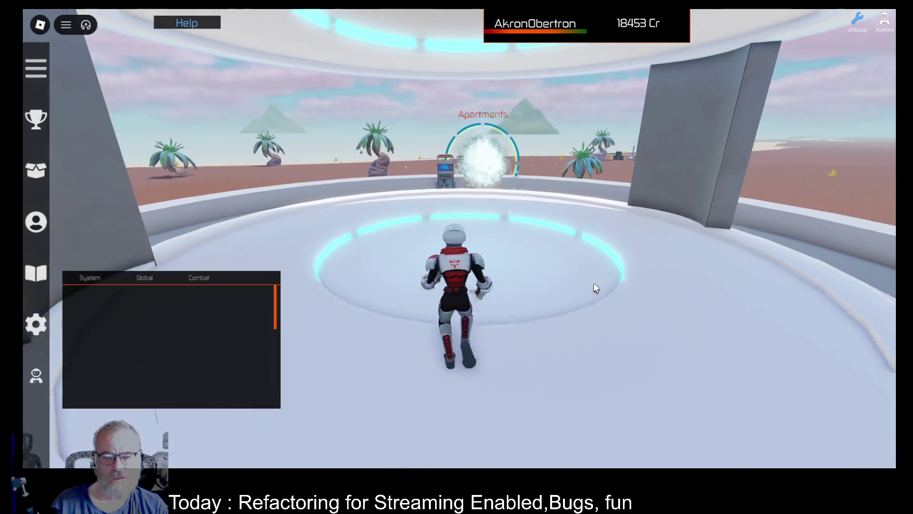
{"action": "key", "text": "w"}
{"action": "key", "text": "e"}
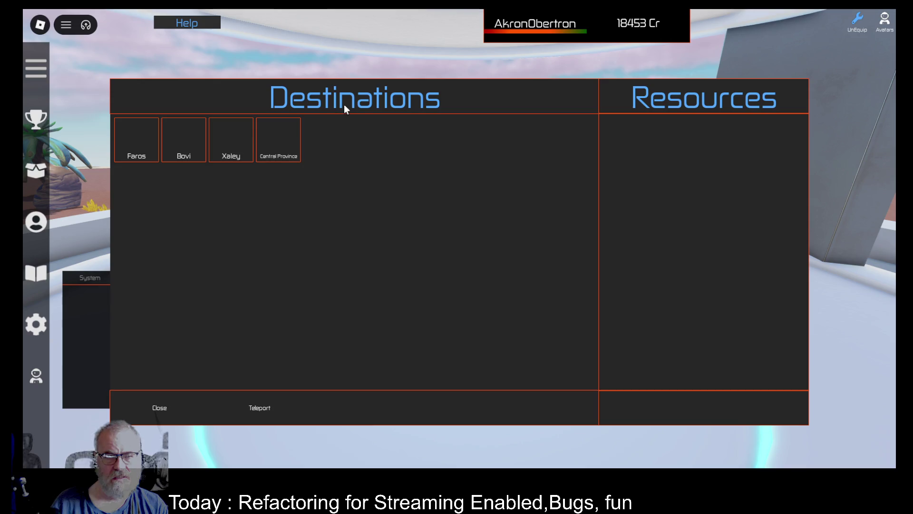
View Central Province's resources, close the panel, and walk toward the open desert.
{"action": "left_click", "coordinate": [288, 138]}
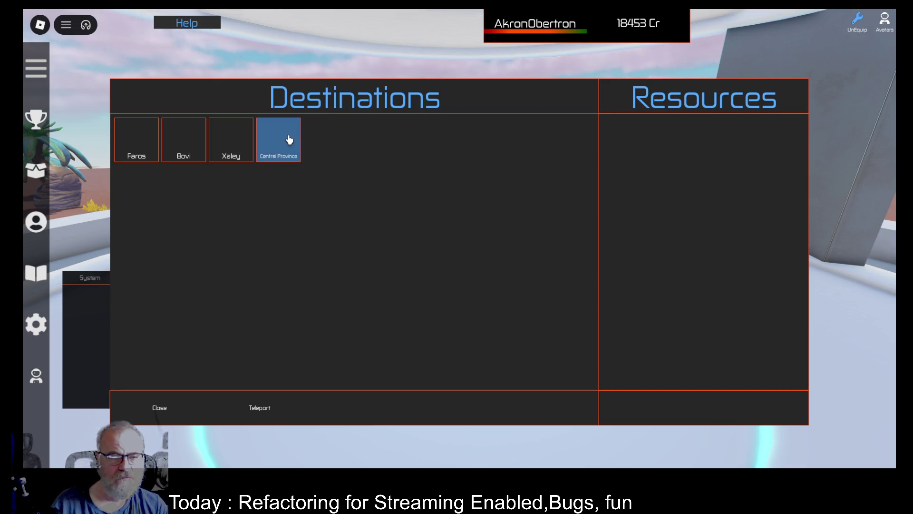
{"action": "left_click", "coordinate": [289, 139]}
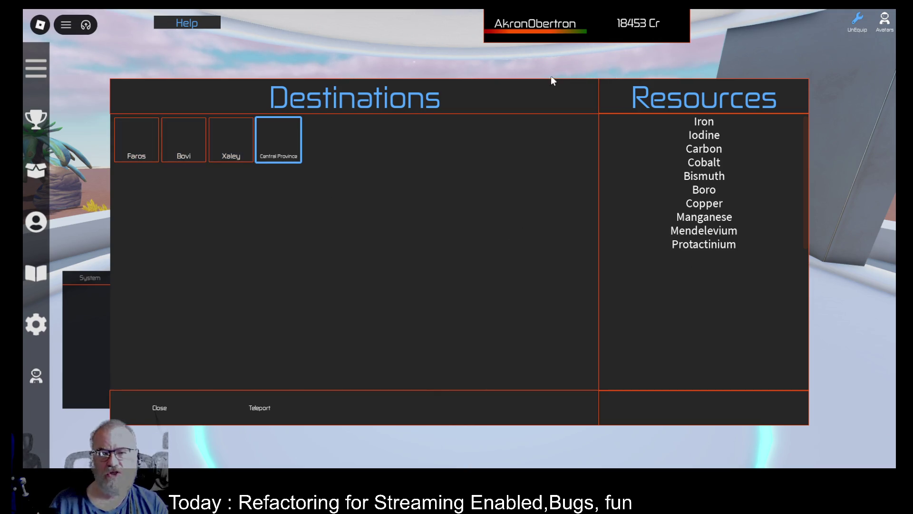
{"action": "left_click", "coordinate": [165, 408]}
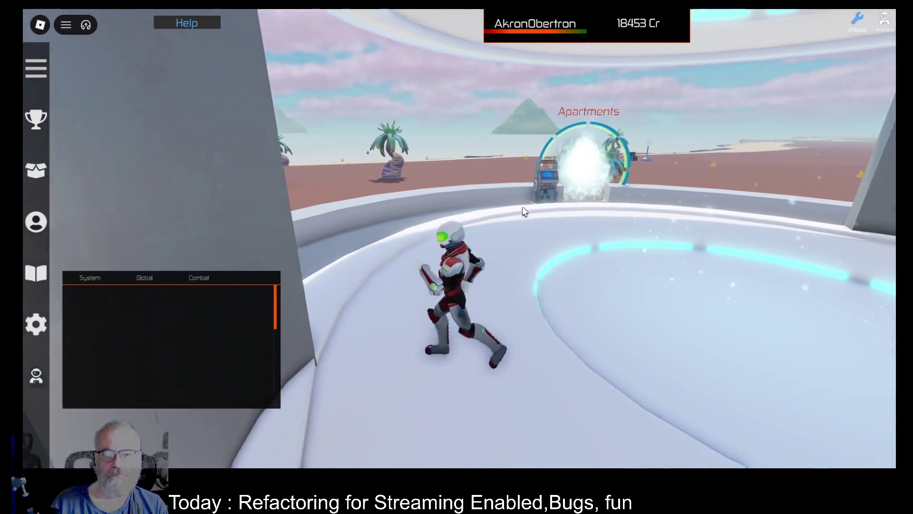
{"action": "key", "text": "w"}
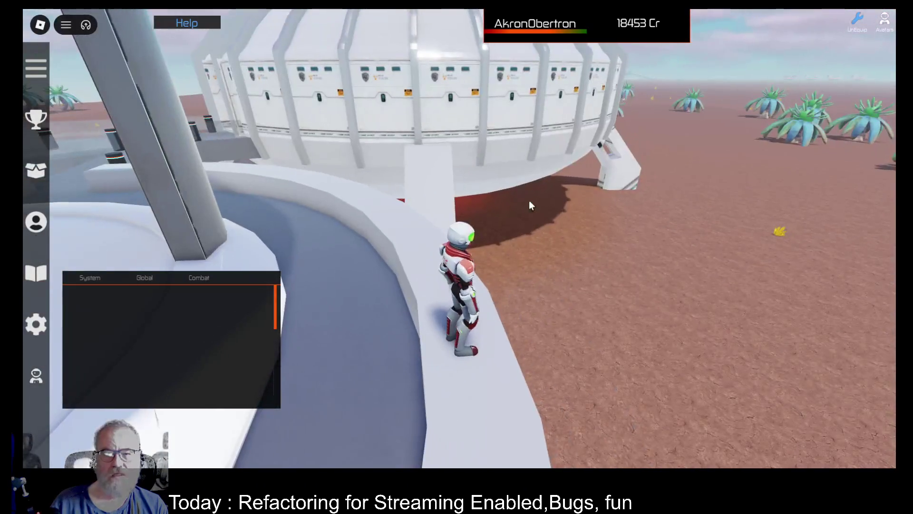
{"action": "key", "text": "Right"}
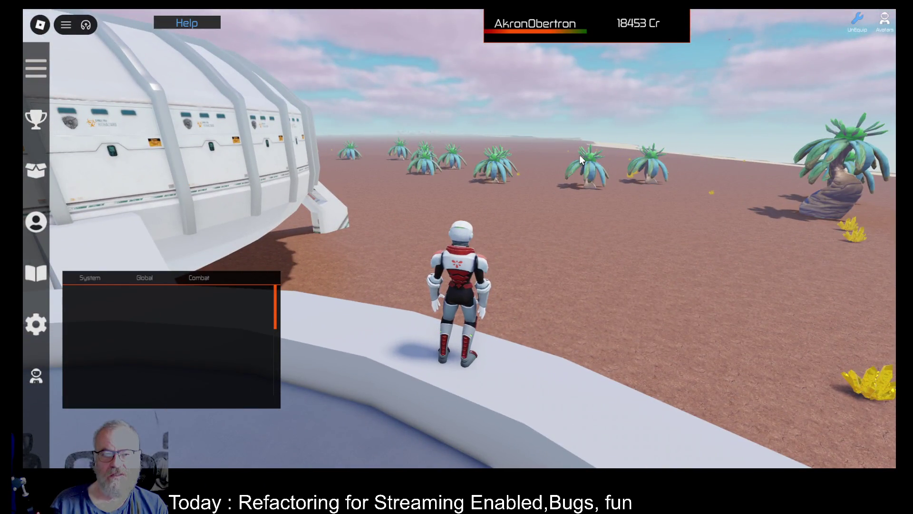